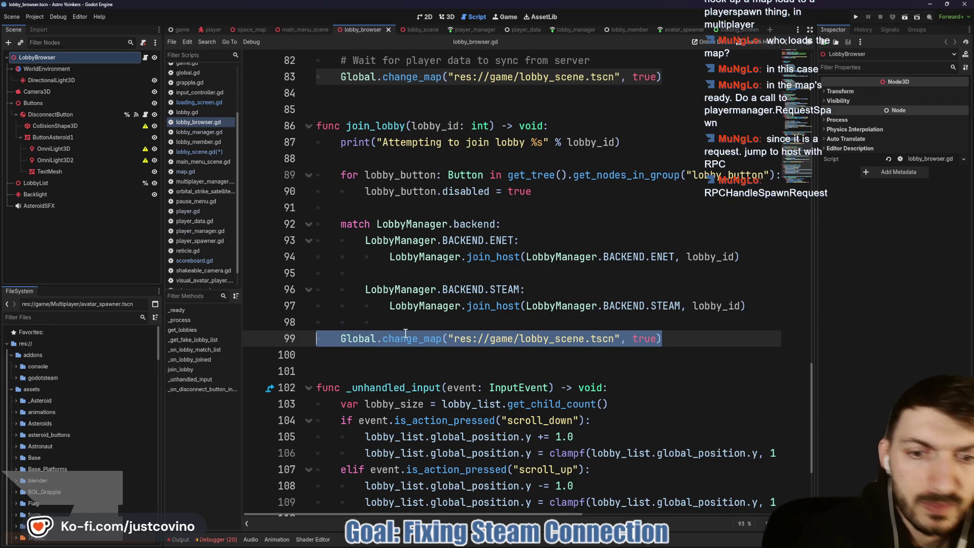
Step: Open loading_screen.gd and scroll down to the change_map function
{"action": "left_click", "coordinate": [717, 29]}
{"action": "scroll", "coordinate": [596, 347], "scroll_direction": "down", "scroll_amount": 7}
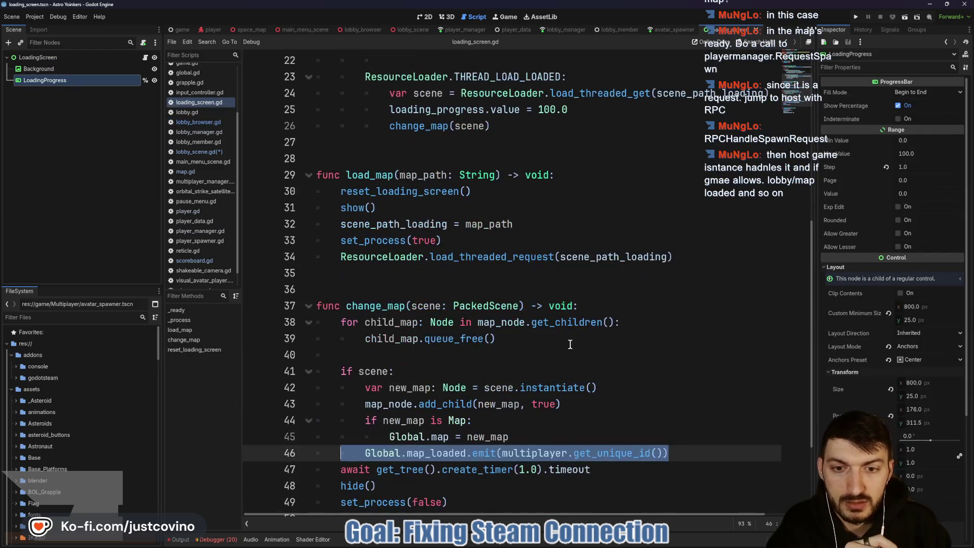
{"action": "scroll", "coordinate": [570, 344], "scroll_direction": "down", "scroll_amount": 2}
{"action": "left_click_drag", "start_coordinate": [672, 355], "coordinate": [333, 355]}
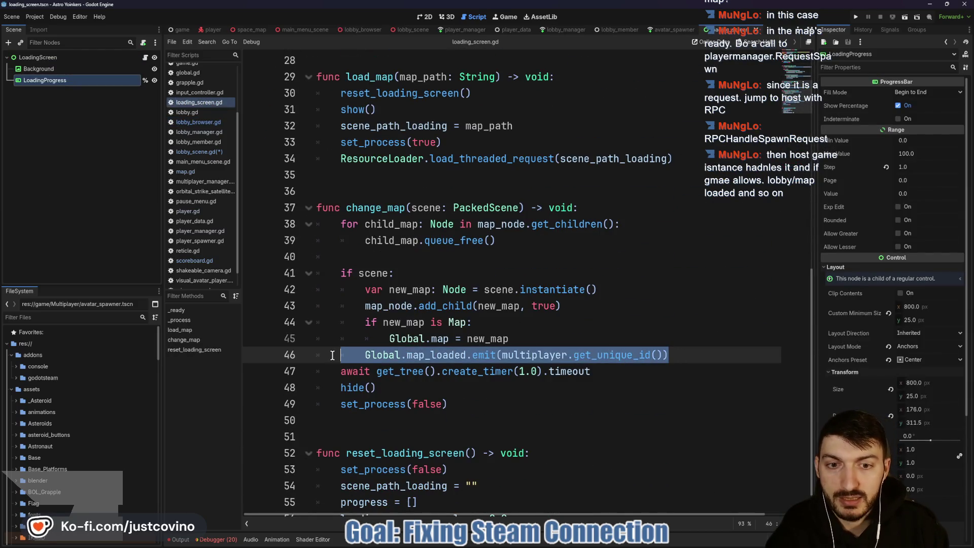
Step: Inspect line 46's map_loaded emit, selecting multiplayer.get_unique_id()
{"action": "mouse_move", "coordinate": [416, 372]}
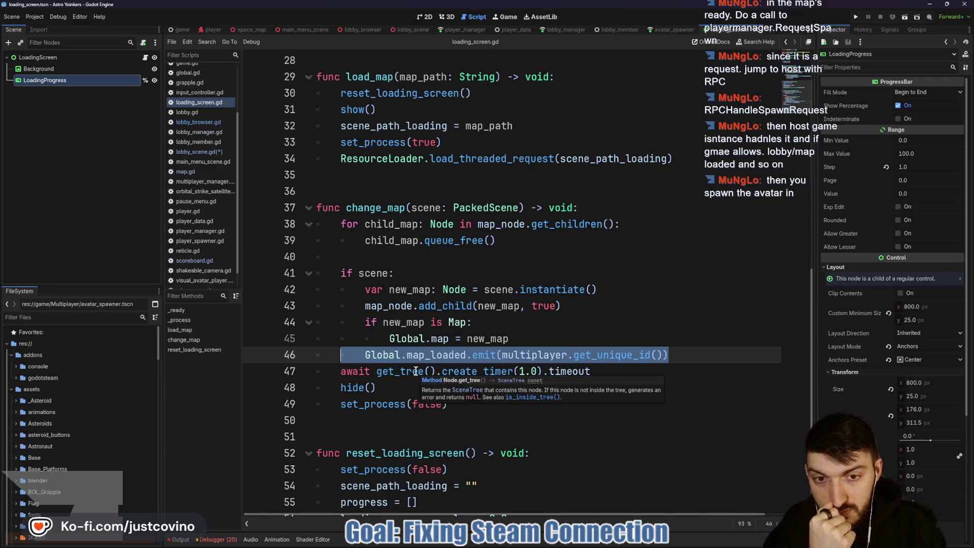
{"action": "left_click", "coordinate": [538, 354]}
{"action": "mouse_move", "coordinate": [539, 353]}
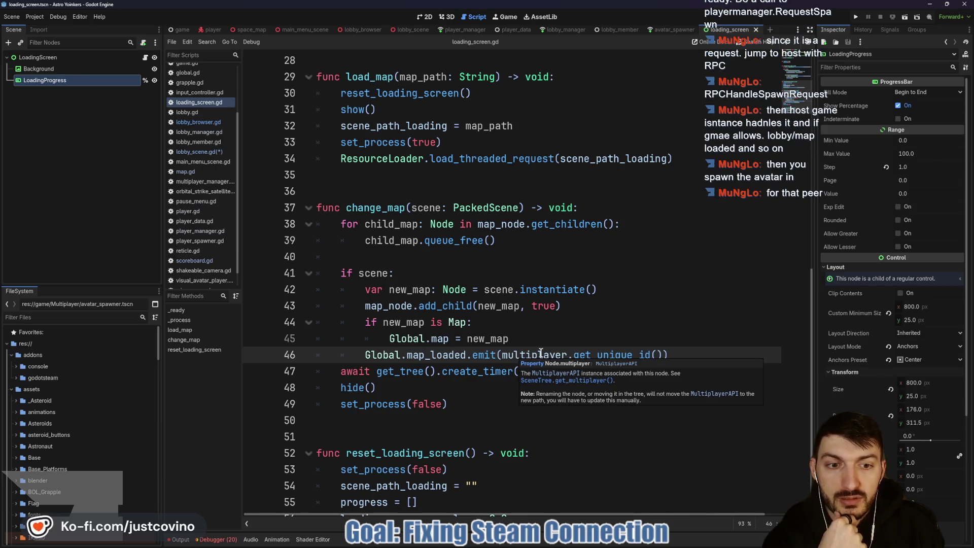
{"action": "mouse_move", "coordinate": [606, 351]}
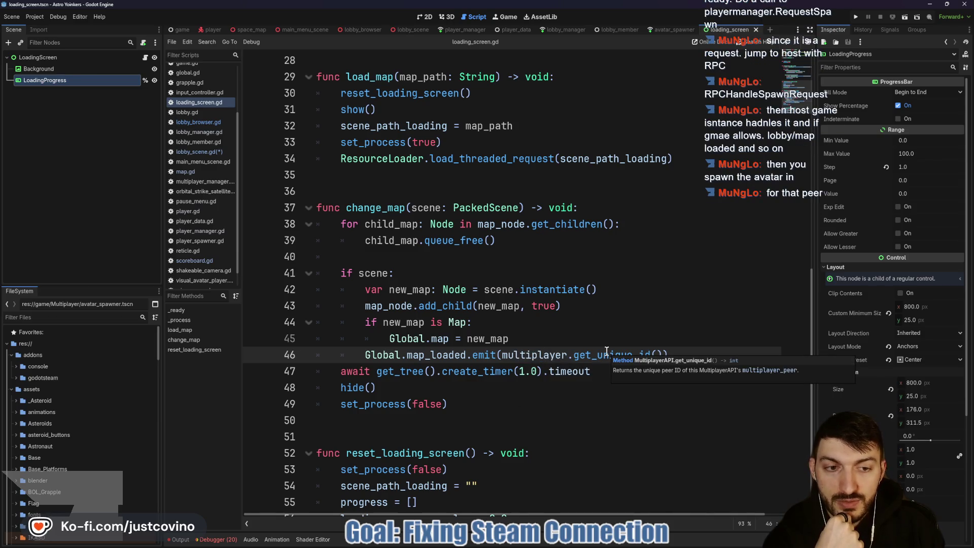
{"action": "left_click", "coordinate": [531, 341]}
{"action": "left_click", "coordinate": [595, 355]}
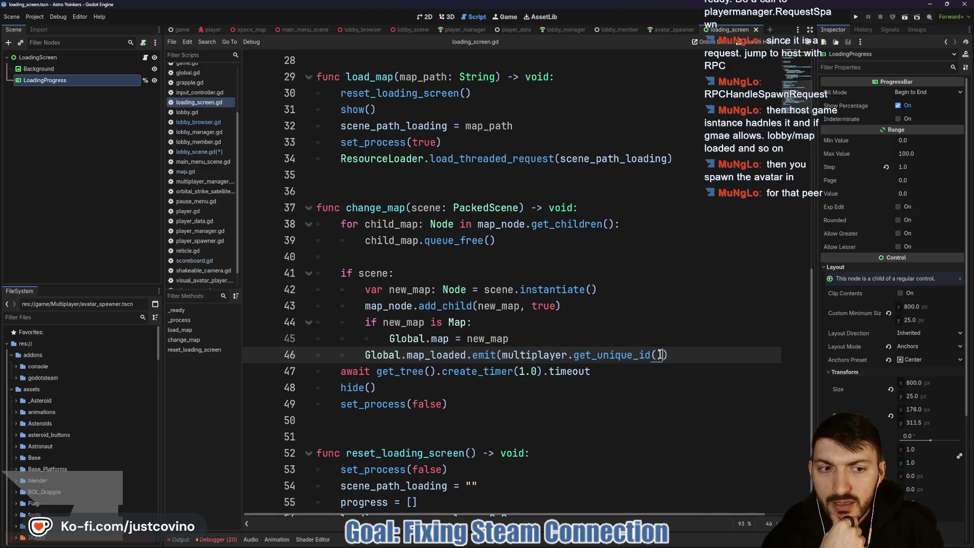
{"action": "left_click_drag", "start_coordinate": [659, 354], "coordinate": [501, 355]}
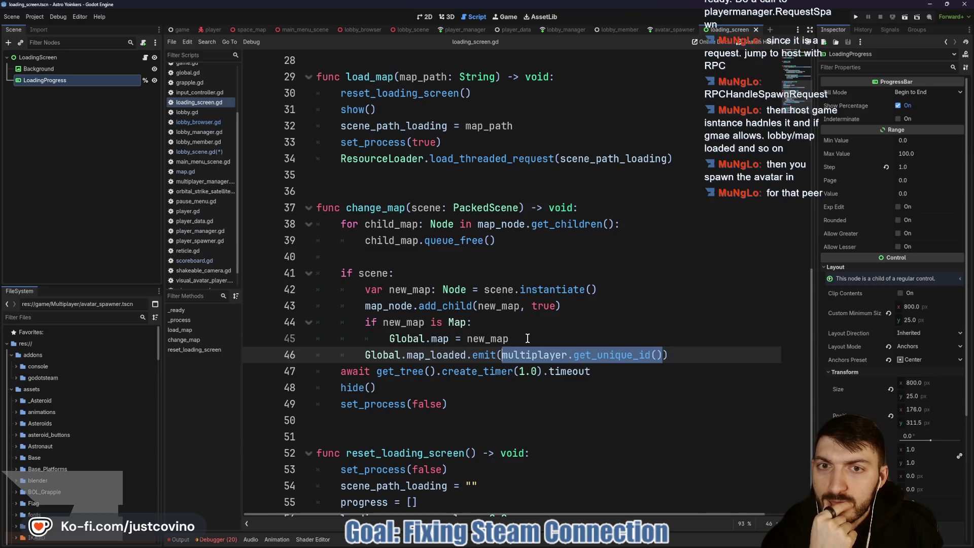
Step: Put the caret at the end of the Global.map = new_map line
{"action": "scroll", "coordinate": [527, 338], "scroll_direction": "up", "scroll_amount": 6}
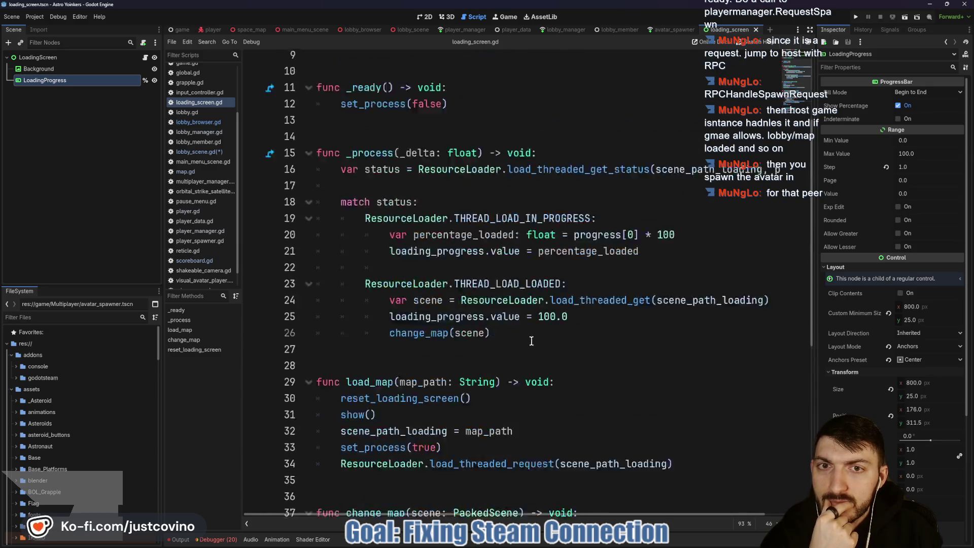
{"action": "scroll", "coordinate": [531, 340], "scroll_direction": "up", "scroll_amount": 2}
{"action": "scroll", "coordinate": [531, 341], "scroll_direction": "down", "scroll_amount": 8}
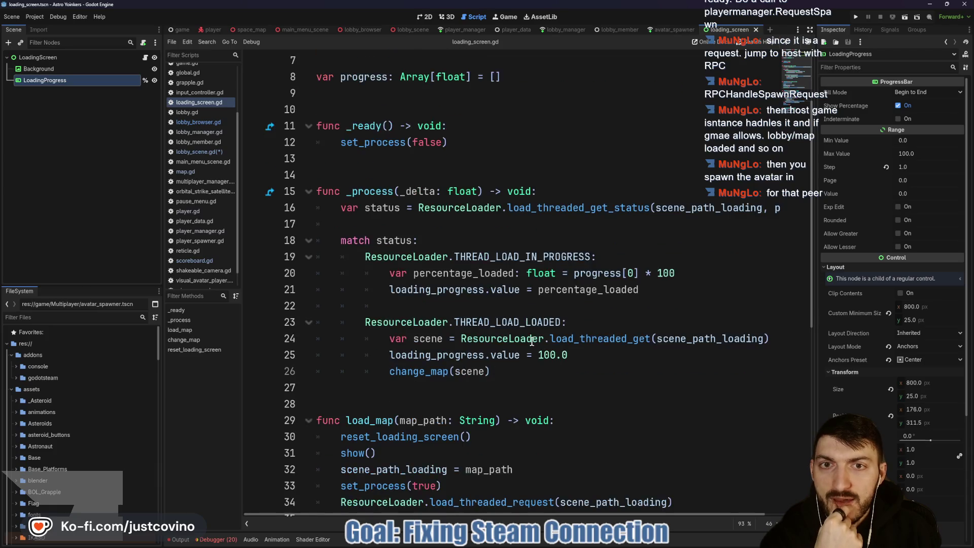
{"action": "left_click", "coordinate": [533, 344]}
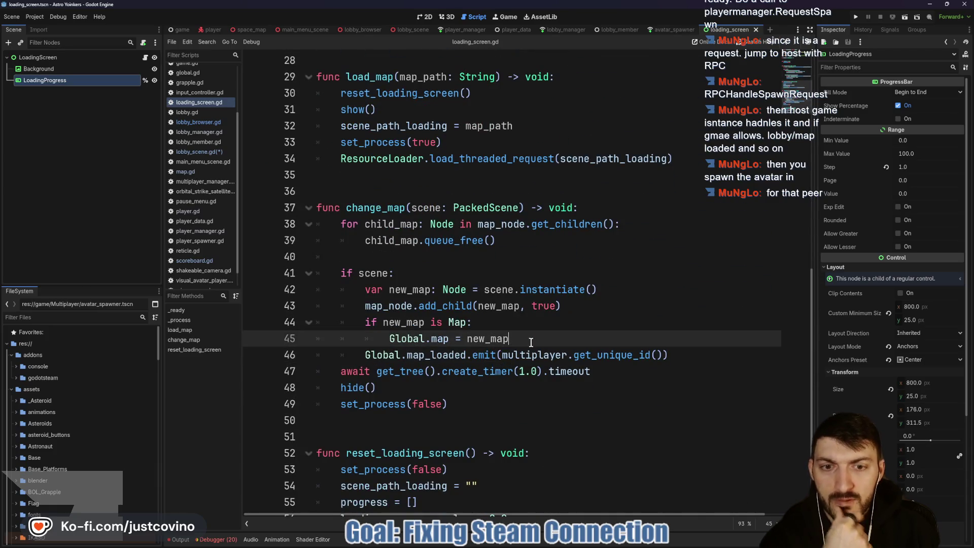
Step: Add print("In Loading: ", multiplayer.get_unique_id()) before the emit and save loading_screen.gd
{"action": "key", "text": "Return"}
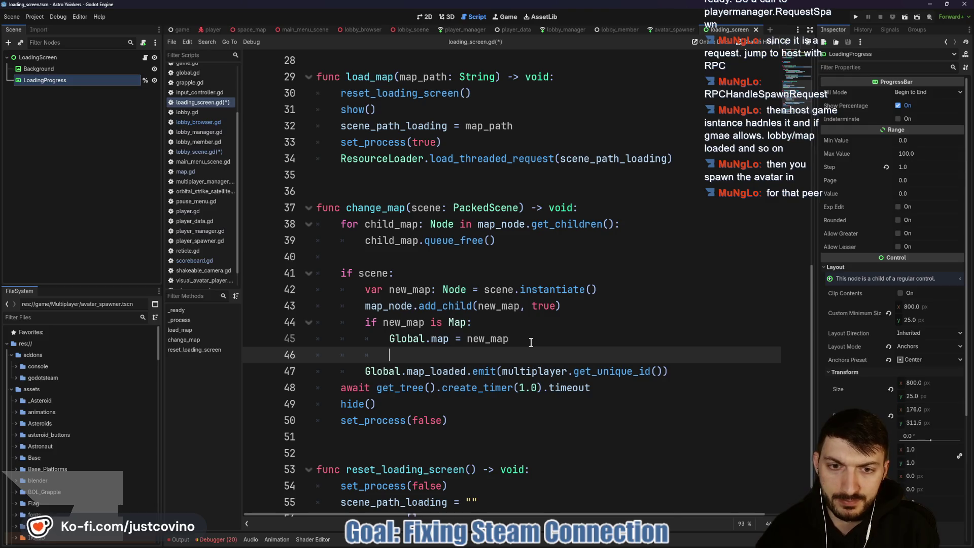
{"action": "type", "text": "int(\""}
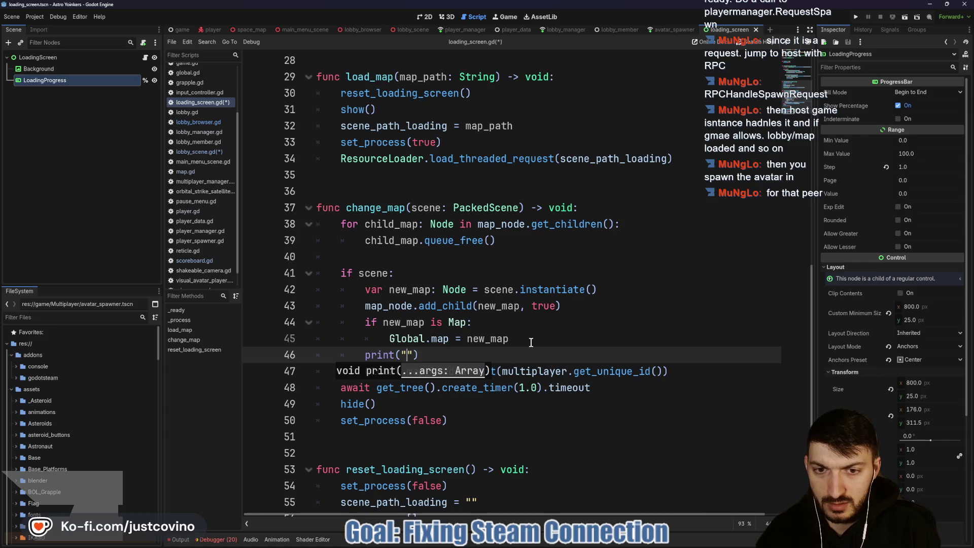
{"action": "type", "text": "In Loading: \", "}
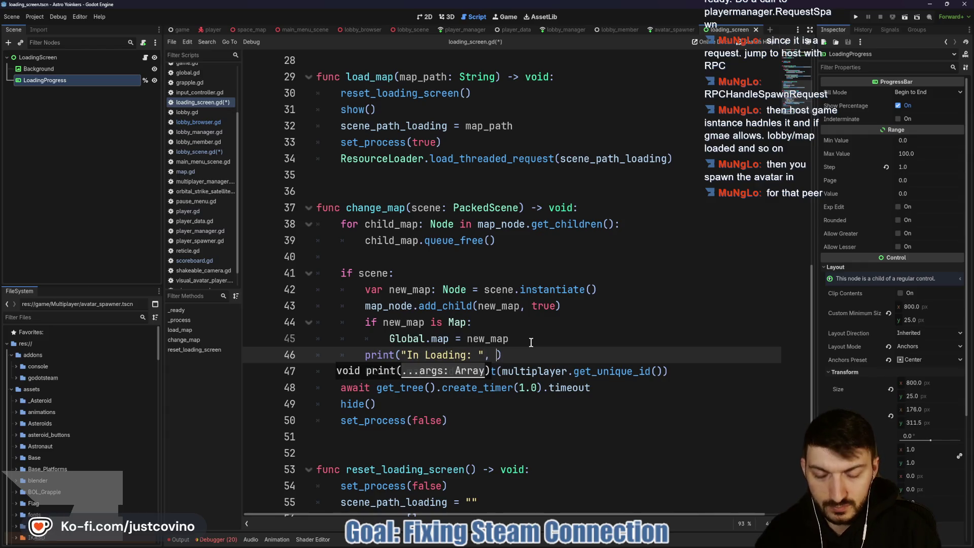
{"action": "type", "text": "multiplayer.get"}
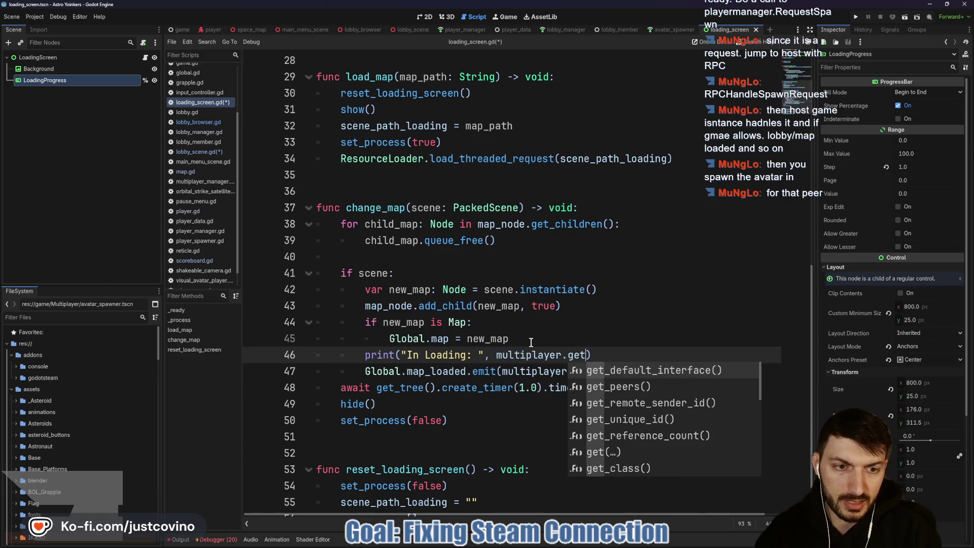
{"action": "type", "text": "_u"}
{"action": "key", "text": "Return"}
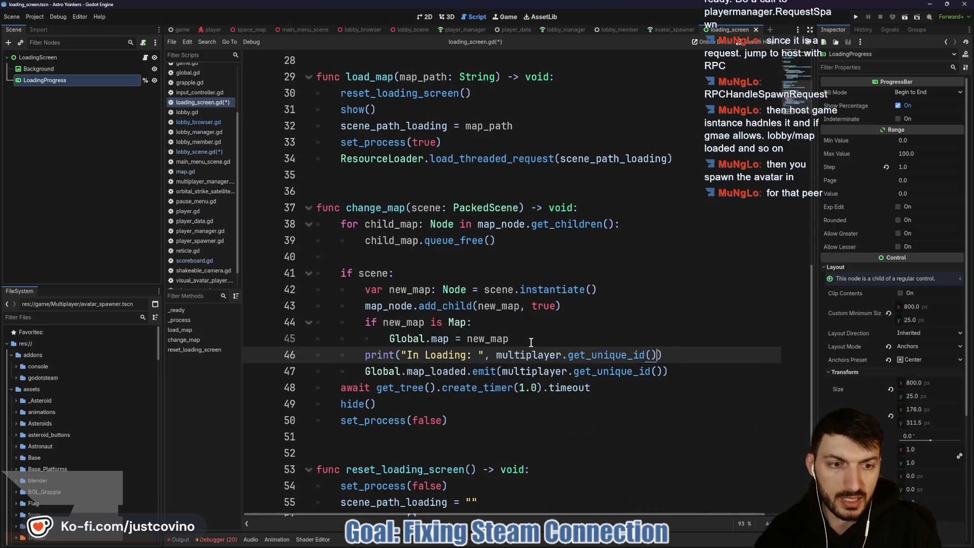
{"action": "key", "text": "ctrl+s"}
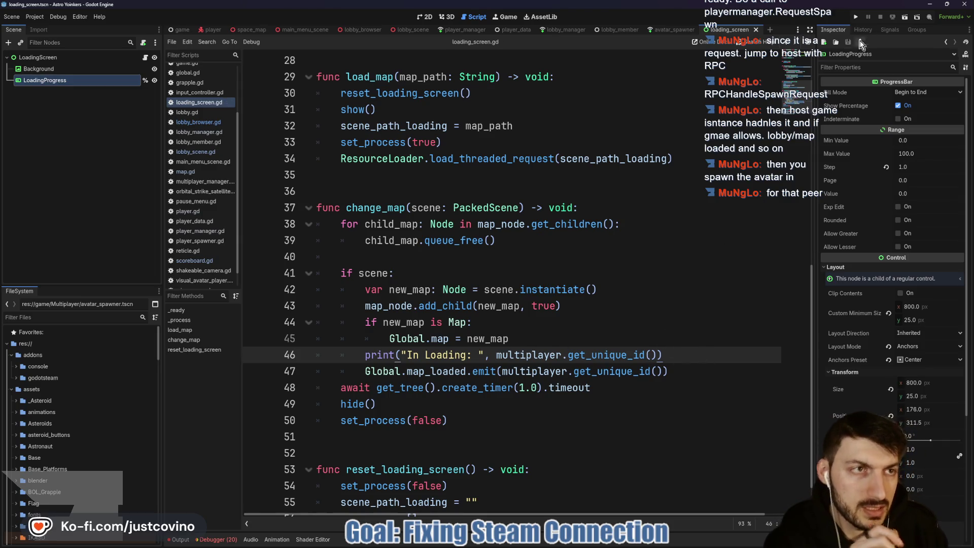
Step: Run the project and arrange the two game windows side by side
{"action": "left_click", "coordinate": [856, 16]}
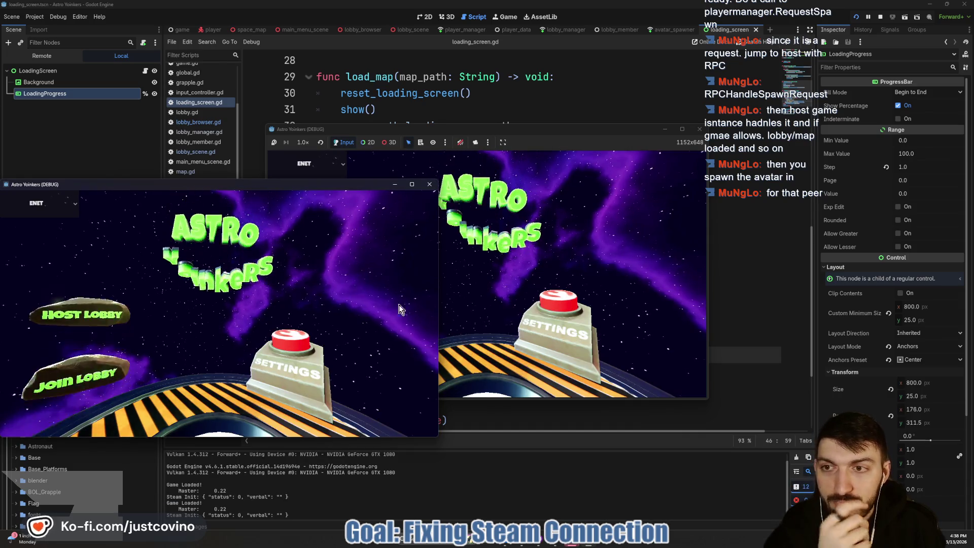
{"action": "left_click_drag", "start_coordinate": [10, 187], "coordinate": [526, 133]}
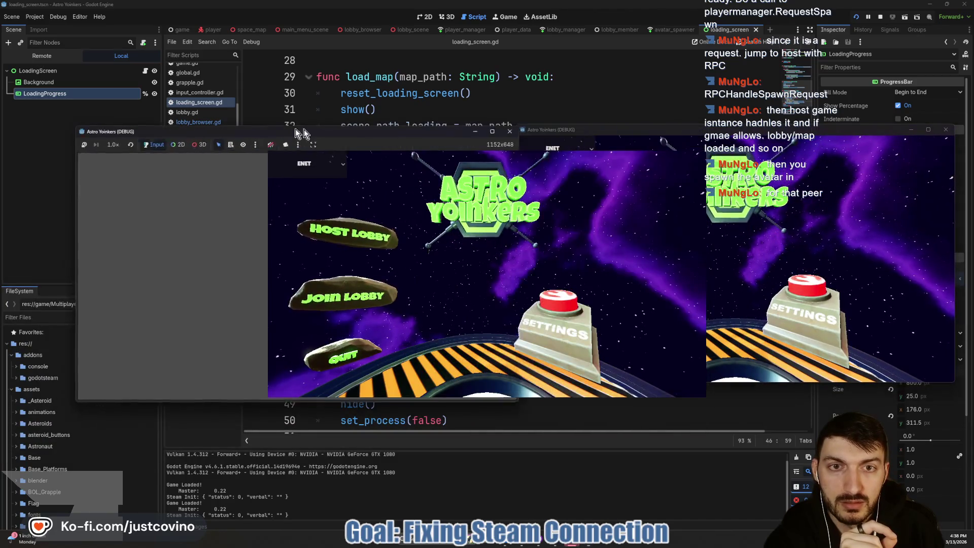
{"action": "left_click_drag", "start_coordinate": [295, 129], "coordinate": [77, 130]}
Step: Host a lobby in one instance, join Fake Lobby 30 from the other, then stop
{"action": "left_click", "coordinate": [130, 230]}
{"action": "left_click", "coordinate": [259, 236]}
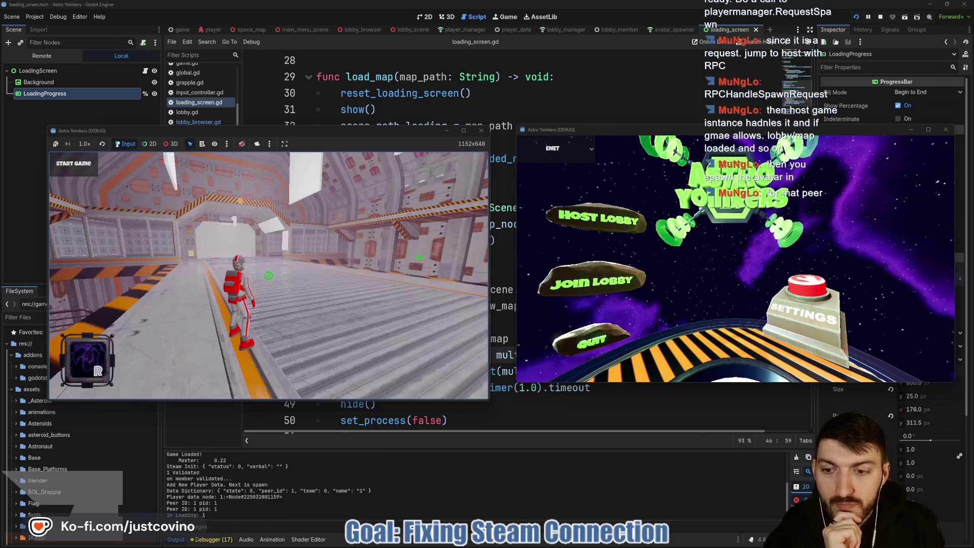
{"action": "left_click", "coordinate": [592, 282]}
{"action": "left_click", "coordinate": [737, 173]}
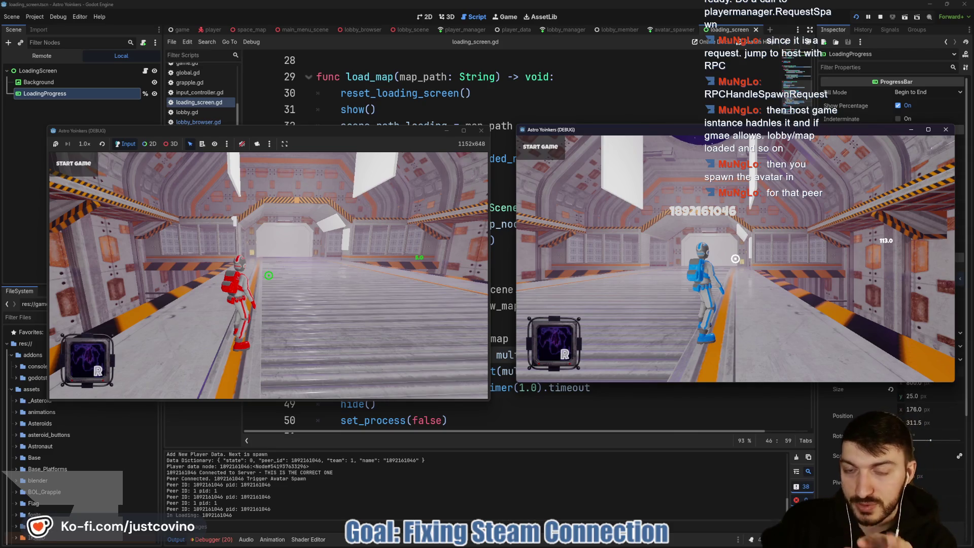
{"action": "key", "text": "F8"}
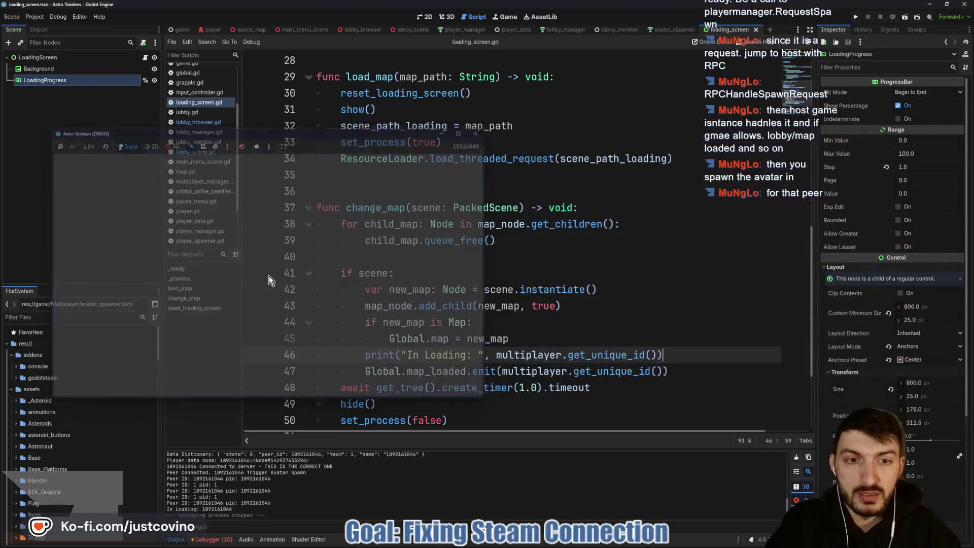
Step: Review lobby_scene.gd's _ready connections and the uses of add_player
{"action": "left_click", "coordinate": [414, 30]}
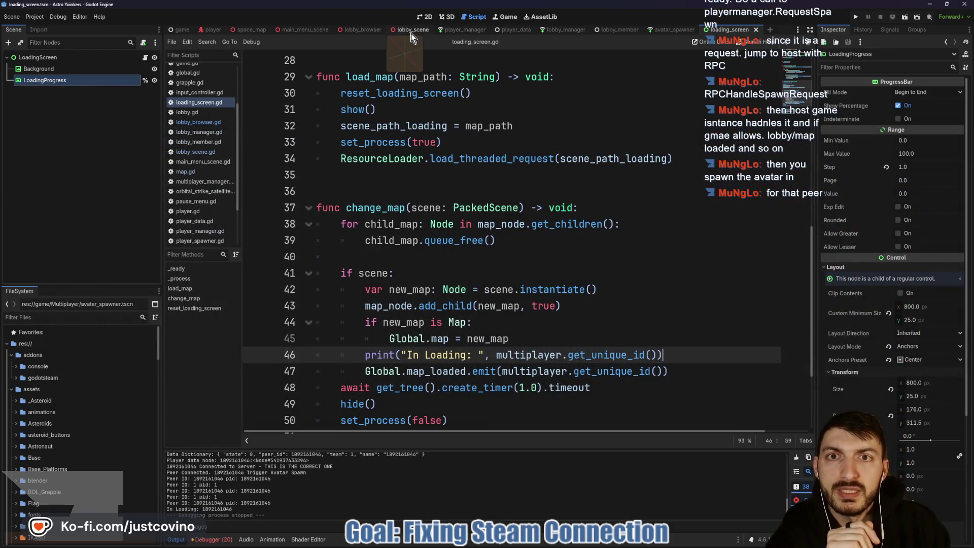
{"action": "left_click_drag", "start_coordinate": [613, 193], "coordinate": [305, 196]}
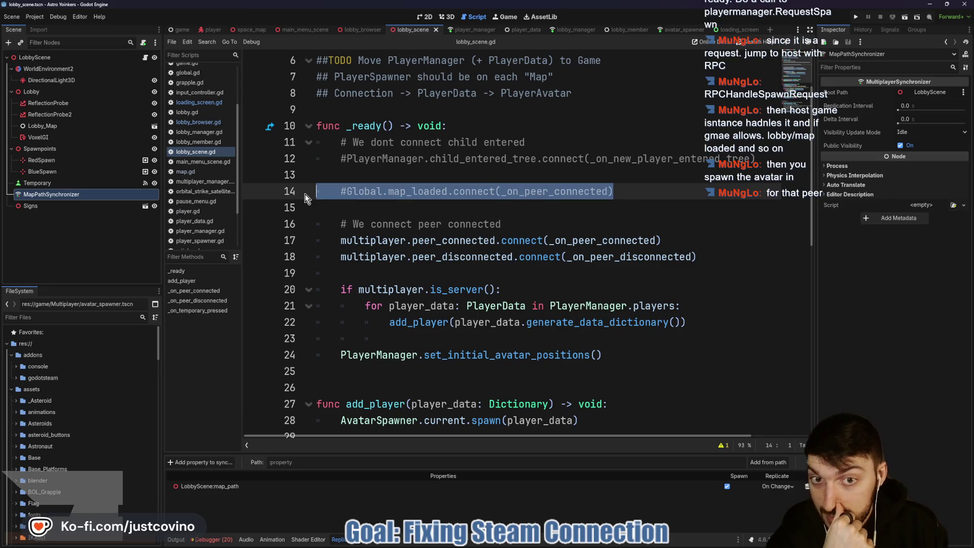
{"action": "scroll", "coordinate": [479, 265], "scroll_direction": "down", "scroll_amount": 3}
{"action": "double_click", "coordinate": [358, 256]}
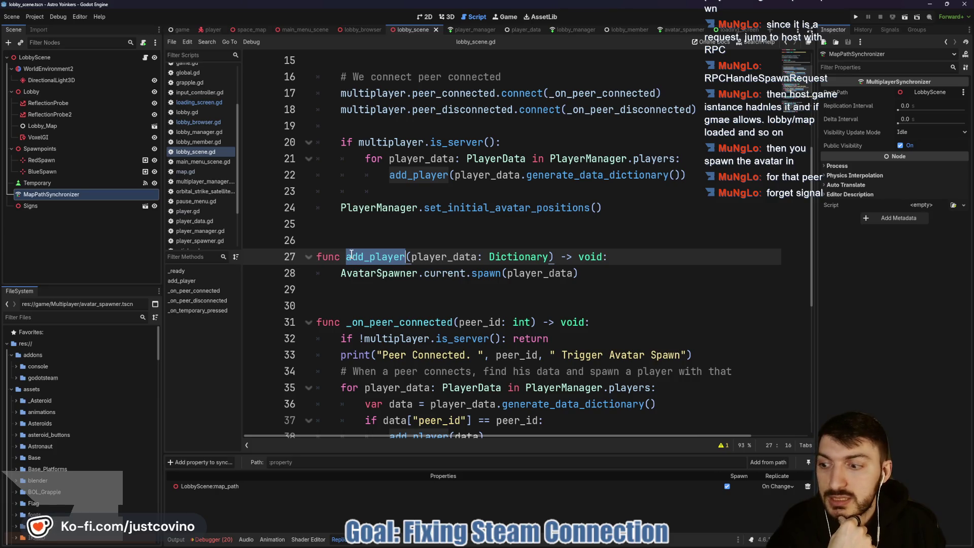
{"action": "left_click", "coordinate": [356, 240]}
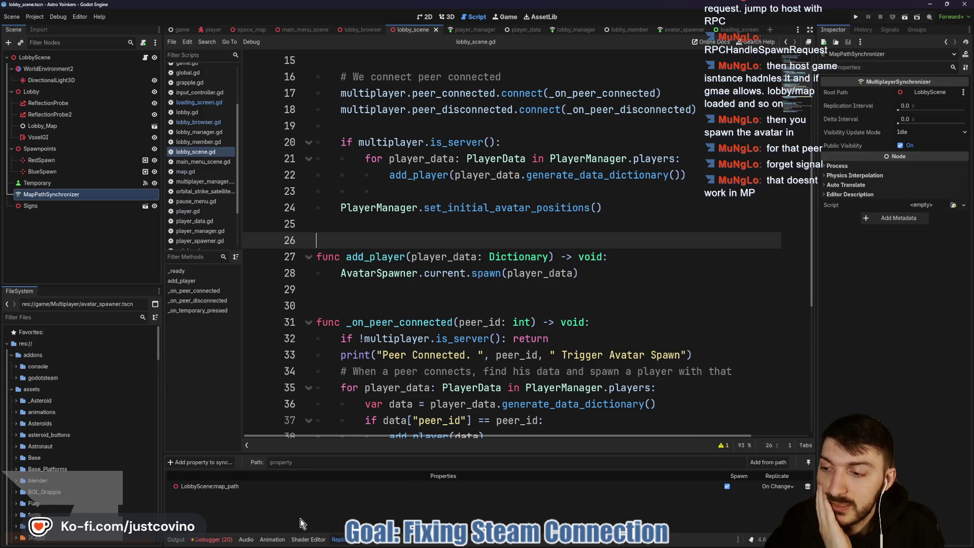
Step: Show and enlarge the Output log and select the commented map_loaded connect line
{"action": "left_click", "coordinate": [179, 540]}
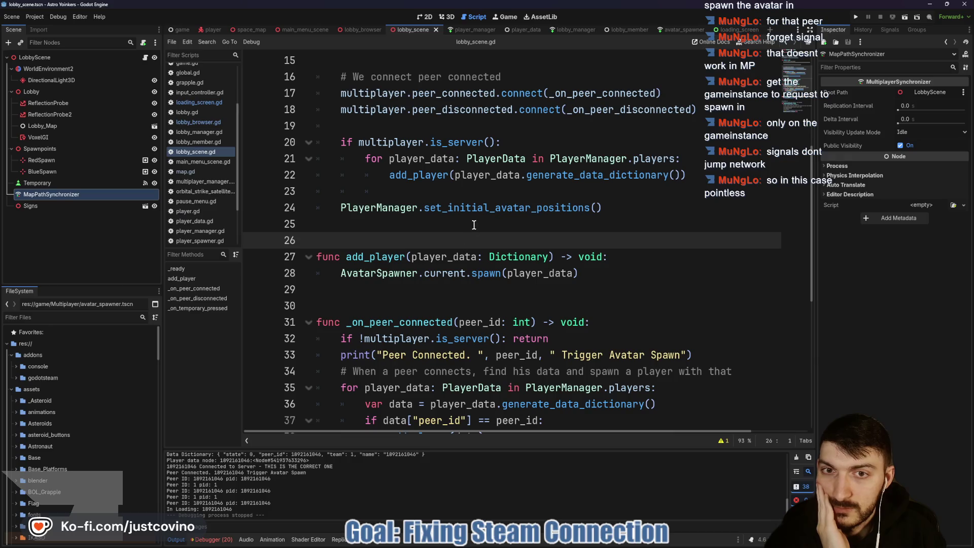
{"action": "scroll", "coordinate": [474, 225], "scroll_direction": "up", "scroll_amount": 4}
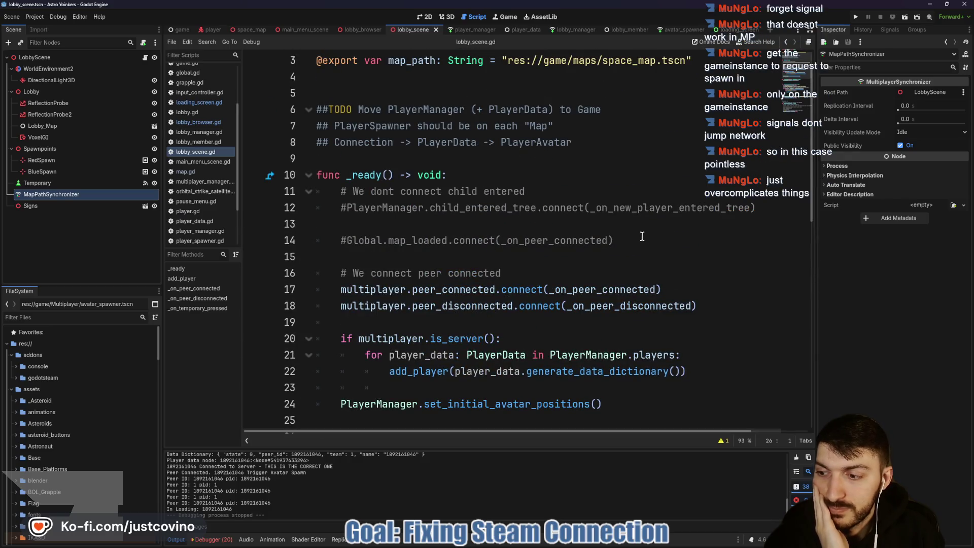
{"action": "left_click_drag", "start_coordinate": [642, 237], "coordinate": [318, 242]}
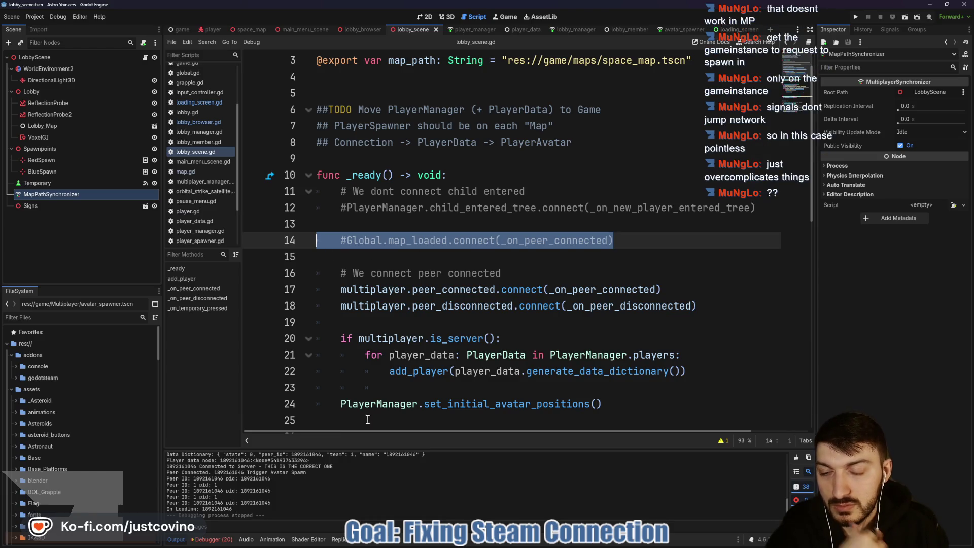
{"action": "mouse_move", "coordinate": [397, 449]}
{"action": "left_mouse_down"}
{"action": "mouse_move", "coordinate": [413, 218]}
{"action": "mouse_move", "coordinate": [428, 155]}
{"action": "left_mouse_up"}
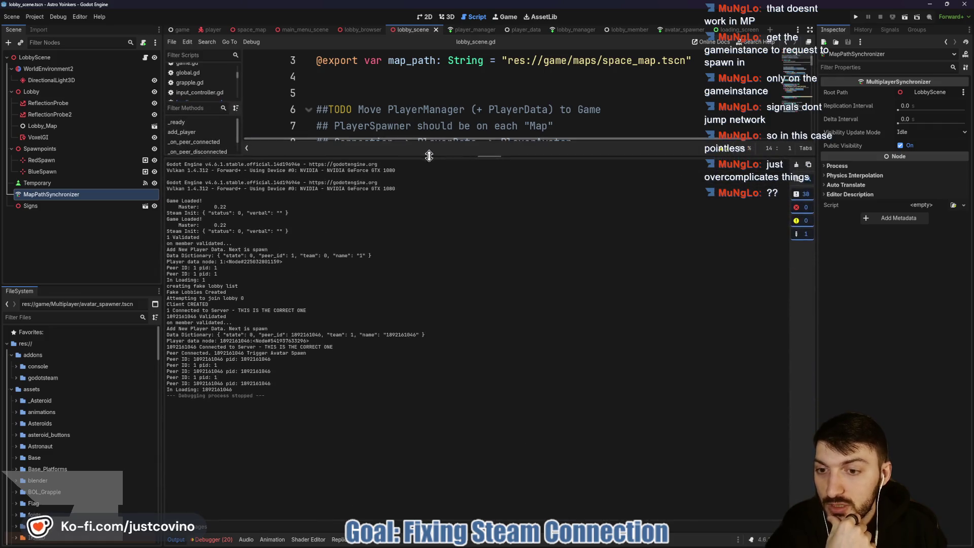
Step: Mark the In Loading log line, shrink the Output panel, and reselect the commented connect line
{"action": "left_click_drag", "start_coordinate": [243, 390], "coordinate": [162, 387]}
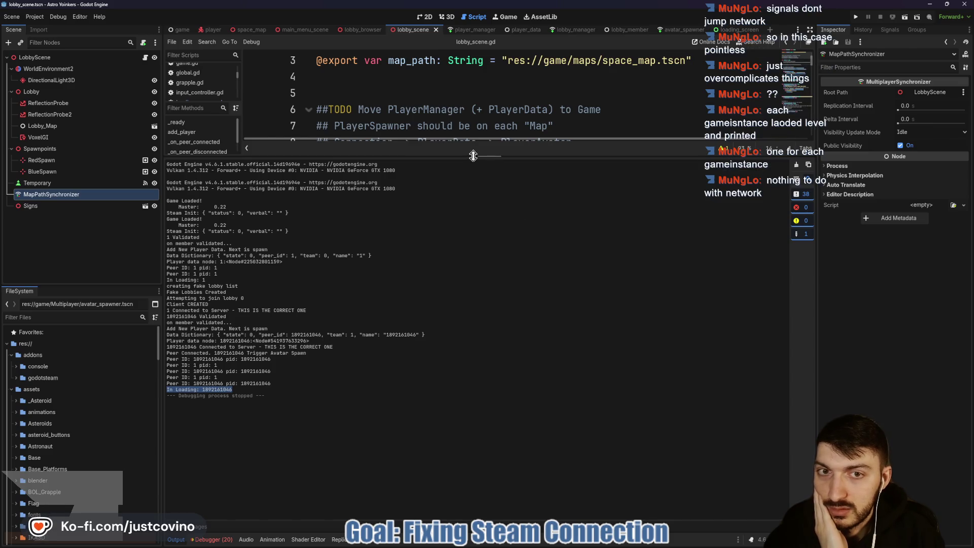
{"action": "left_click_drag", "start_coordinate": [473, 156], "coordinate": [473, 446]}
{"action": "left_click", "coordinate": [612, 240]}
{"action": "left_click_drag", "start_coordinate": [613, 240], "coordinate": [316, 243]}
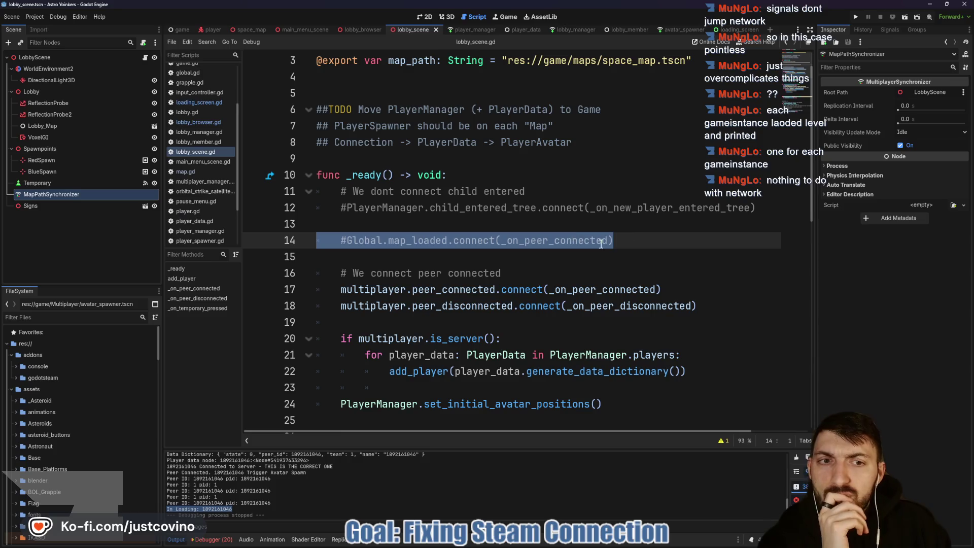
{"action": "left_click_drag", "start_coordinate": [634, 238], "coordinate": [341, 242]}
Step: Delete the lobby's commented connect line and the loading screen's print and map_loaded emit
{"action": "key", "text": "BackSpace"}
{"action": "key", "text": "BackSpace"}
{"action": "key", "text": "BackSpace"}
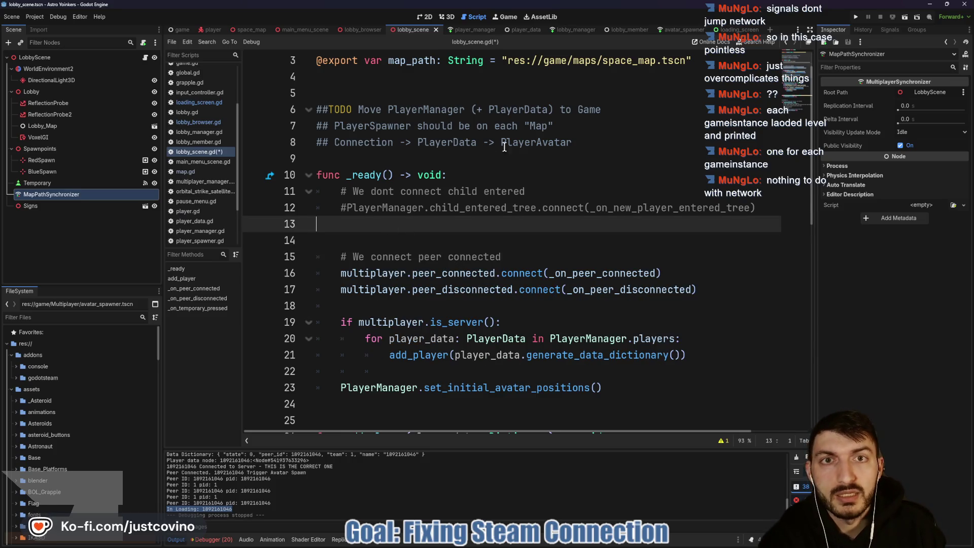
{"action": "left_click", "coordinate": [733, 30]}
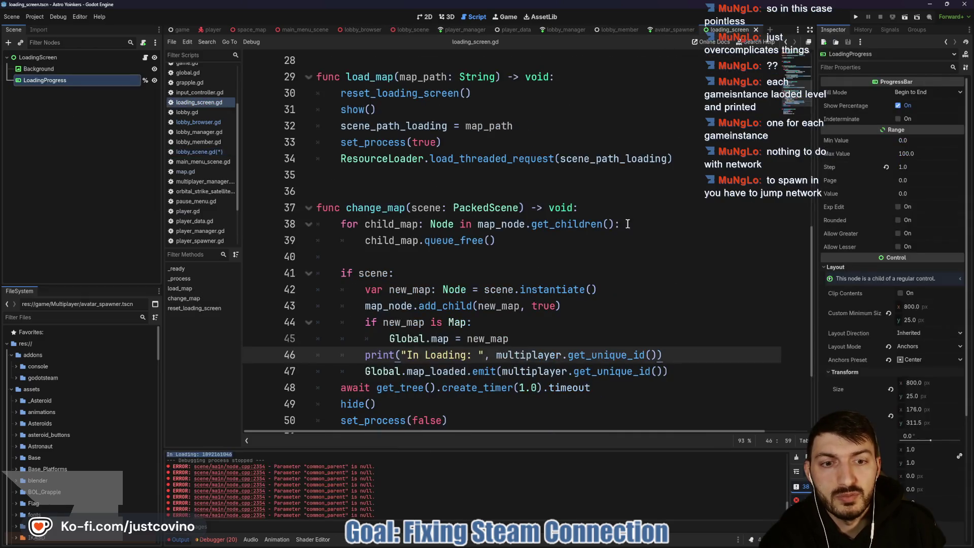
{"action": "left_click_drag", "start_coordinate": [672, 372], "coordinate": [282, 353]}
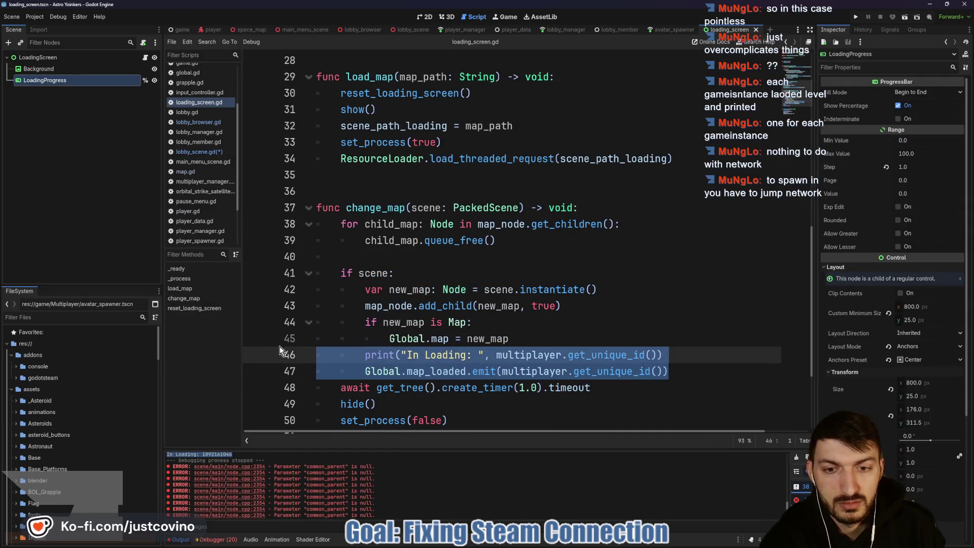
{"action": "key", "text": "BackSpace"}
{"action": "key", "text": "BackSpace"}
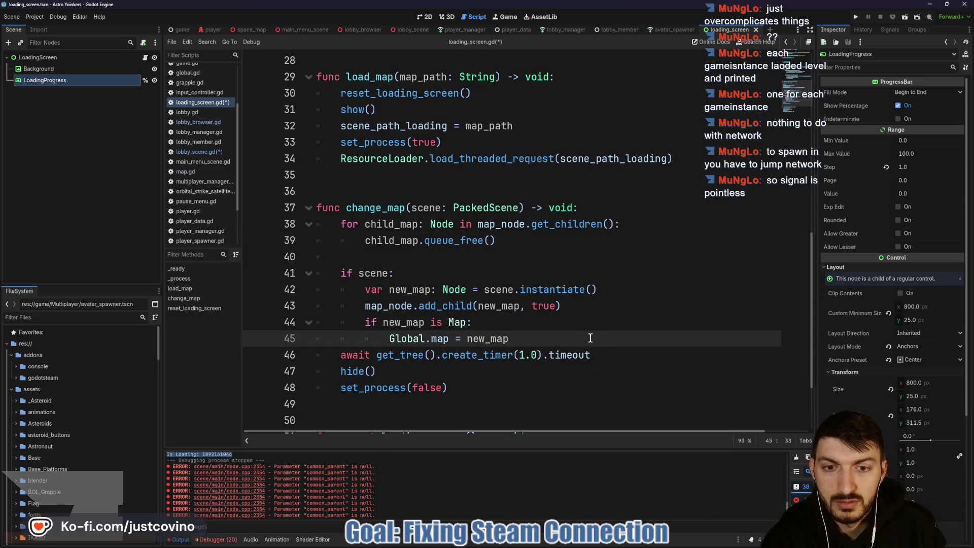
Step: Delete the map_loaded signal declaration from global.gd and save the scripts
{"action": "scroll", "coordinate": [200, 159], "scroll_direction": "up", "scroll_amount": 3}
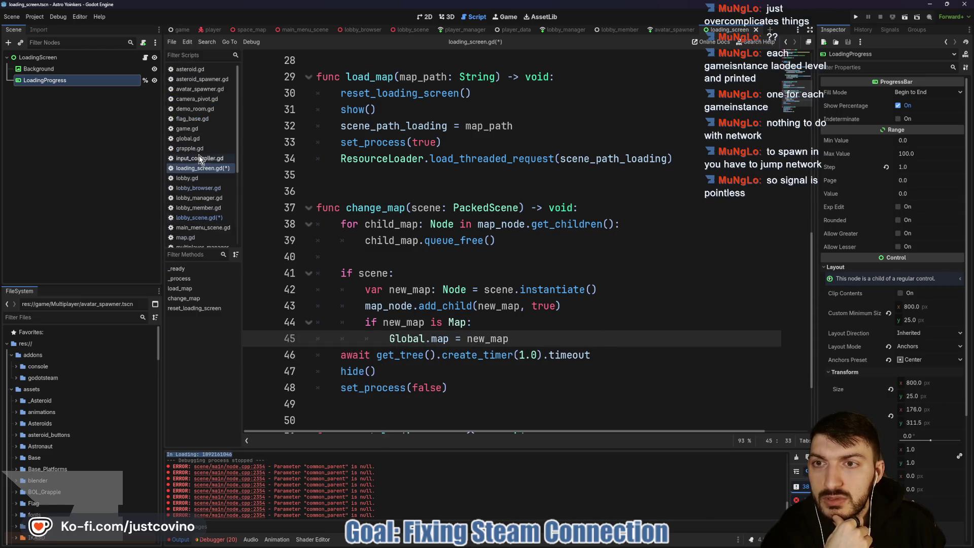
{"action": "left_click", "coordinate": [188, 138]}
{"action": "left_click_drag", "start_coordinate": [476, 306], "coordinate": [312, 308]}
{"action": "key", "text": "BackSpace"}
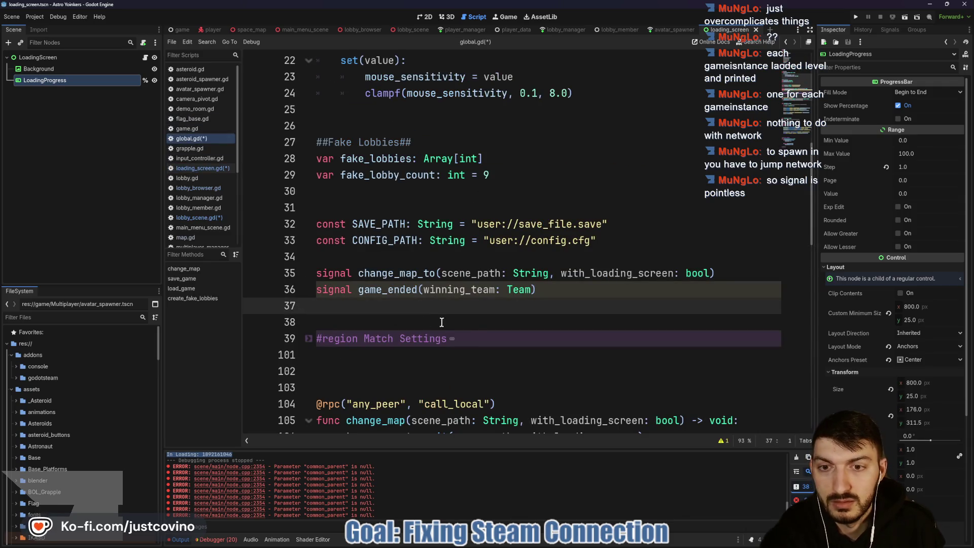
{"action": "key", "text": "ctrl+s"}
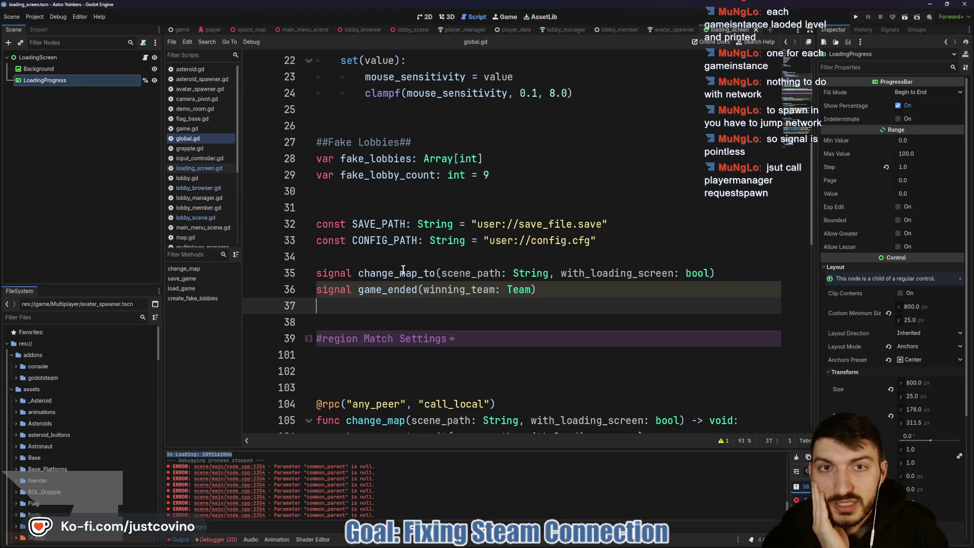
{"action": "left_click", "coordinate": [461, 31]}
Step: Scroll through player_manager.gd reviewing its player data and spawning functions
{"action": "scroll", "coordinate": [441, 293], "scroll_direction": "down", "scroll_amount": 2}
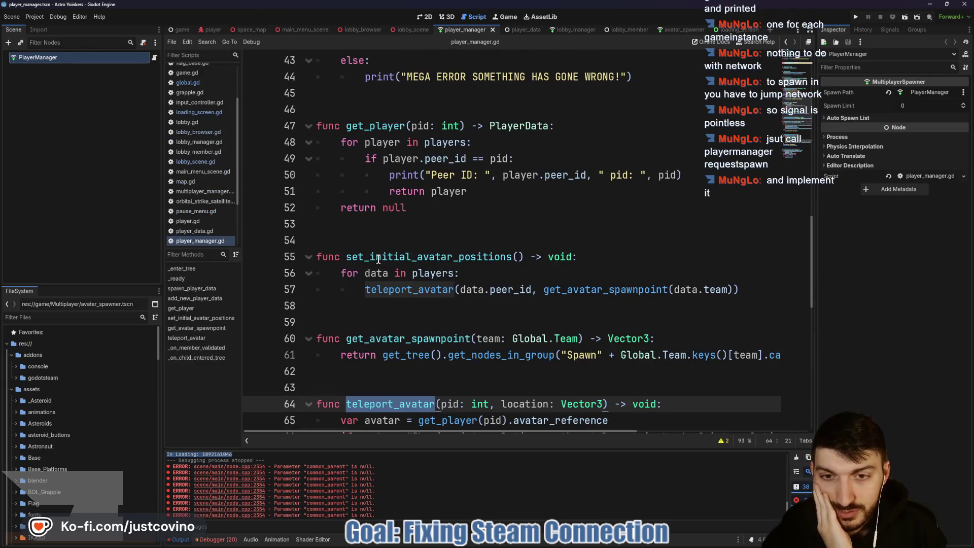
{"action": "scroll", "coordinate": [394, 238], "scroll_direction": "up", "scroll_amount": 4}
{"action": "scroll", "coordinate": [366, 303], "scroll_direction": "down", "scroll_amount": 6}
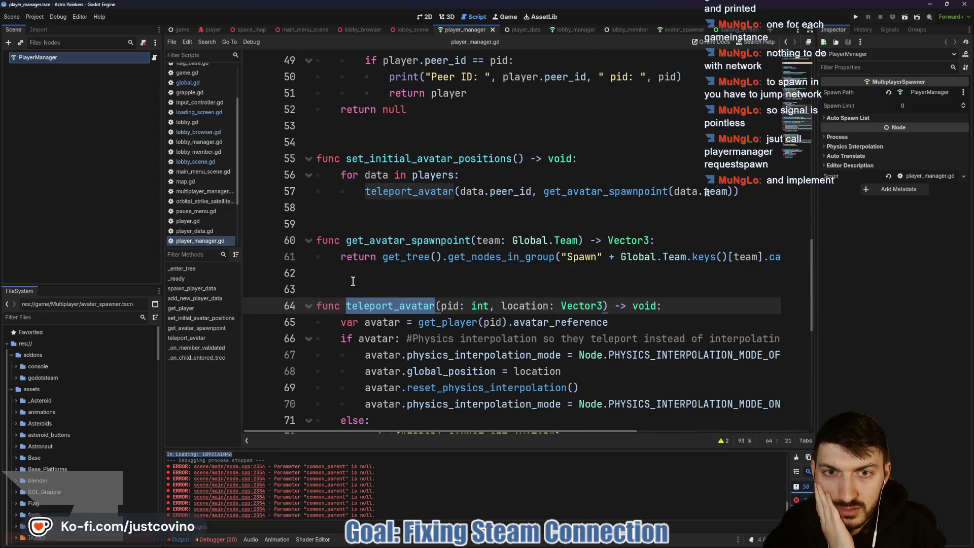
{"action": "scroll", "coordinate": [350, 274], "scroll_direction": "down", "scroll_amount": 8}
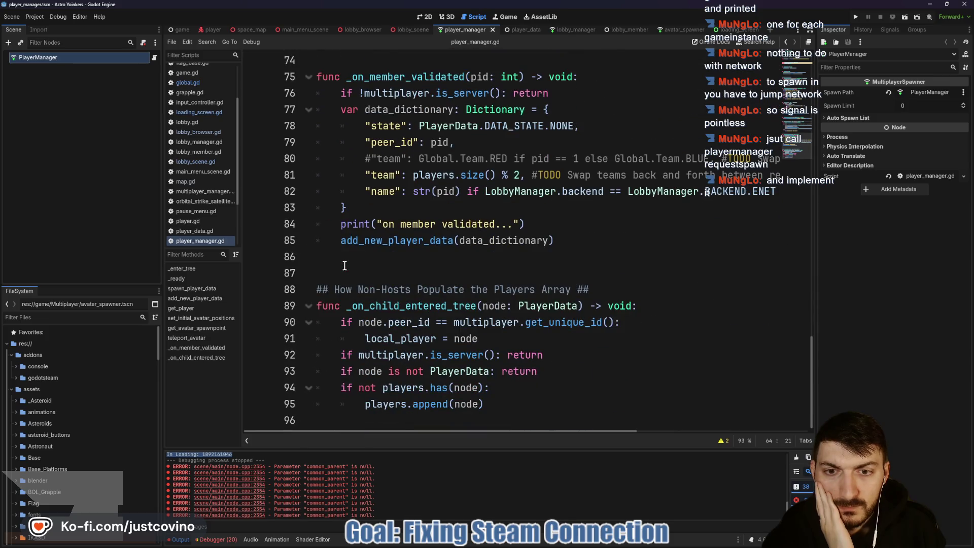
{"action": "scroll", "coordinate": [350, 271], "scroll_direction": "up", "scroll_amount": 17}
{"action": "scroll", "coordinate": [361, 279], "scroll_direction": "up", "scroll_amount": 3}
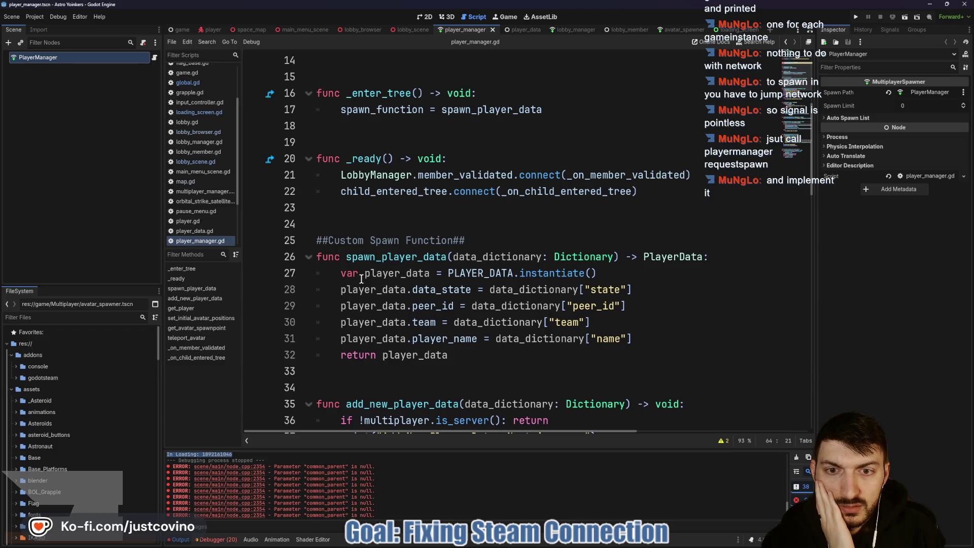
{"action": "scroll", "coordinate": [360, 278], "scroll_direction": "down", "scroll_amount": 1}
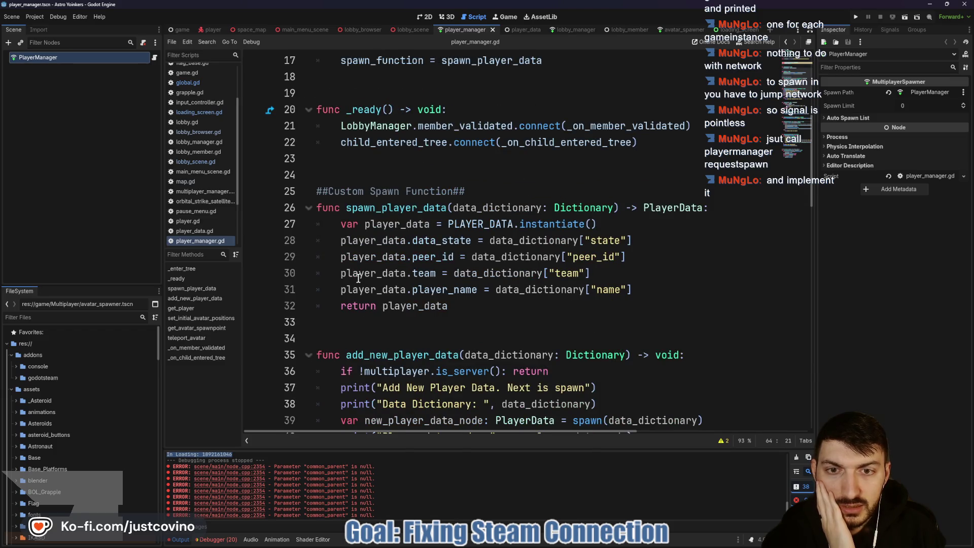
{"action": "scroll", "coordinate": [358, 278], "scroll_direction": "down", "scroll_amount": 2}
Step: Insert blank lines between add_new_player_data and get_player
{"action": "scroll", "coordinate": [343, 244], "scroll_direction": "up", "scroll_amount": 1}
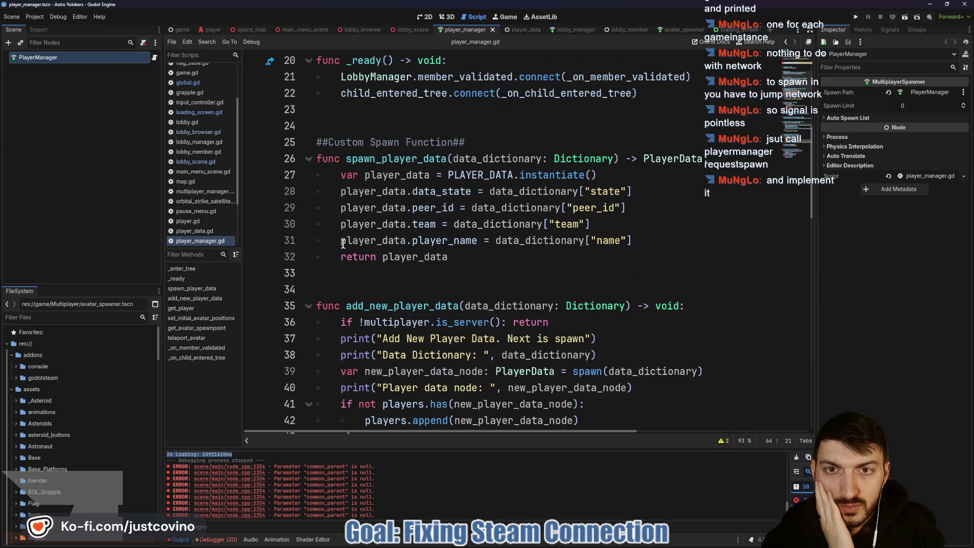
{"action": "scroll", "coordinate": [346, 274], "scroll_direction": "down", "scroll_amount": 1}
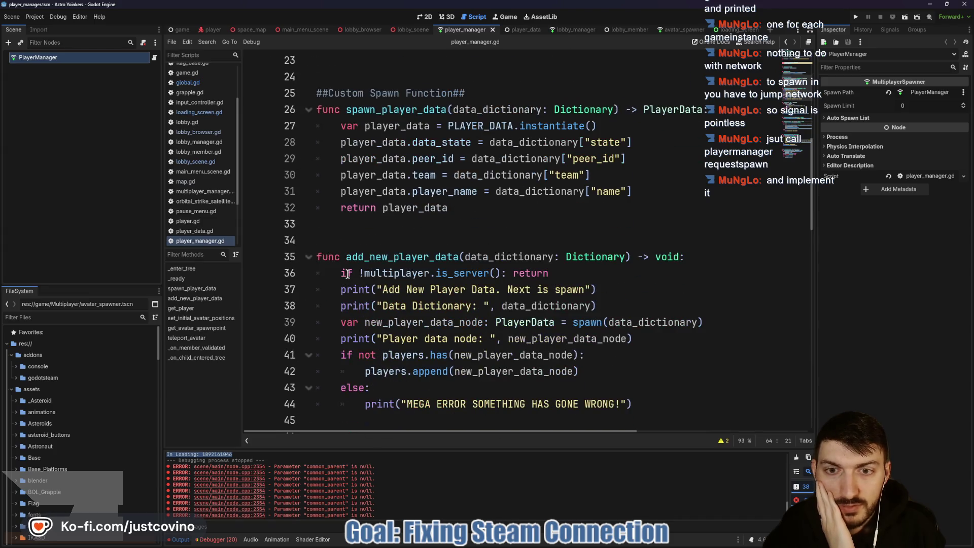
{"action": "scroll", "coordinate": [339, 239], "scroll_direction": "down", "scroll_amount": 4}
{"action": "left_click", "coordinate": [335, 238]}
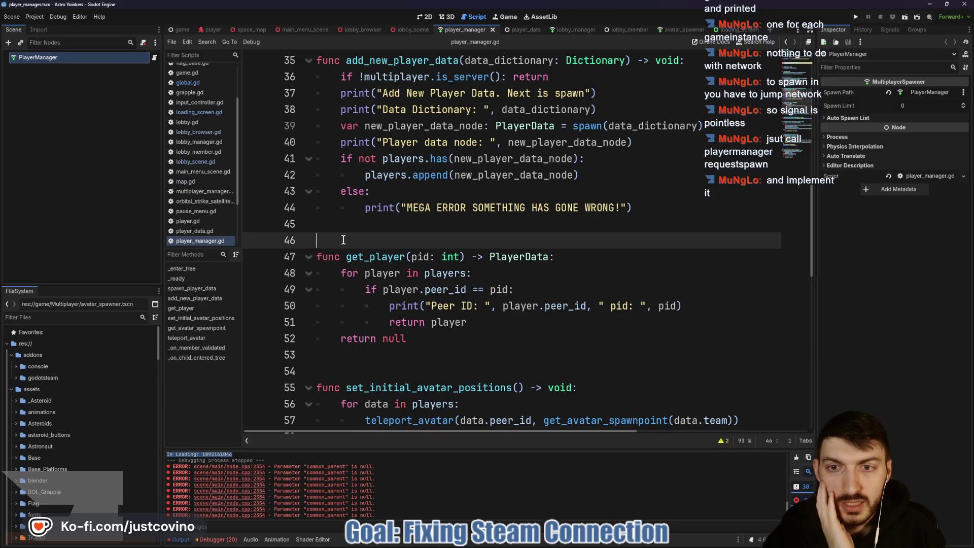
{"action": "key", "text": "Return"}
{"action": "key", "text": "Return"}
{"action": "key", "text": "Return"}
Step: Write the declaration func request_avatar_spawn() -> void: with no parameters
{"action": "key", "text": "Up"}
{"action": "key", "text": "Up"}
{"action": "key", "text": "Up"}
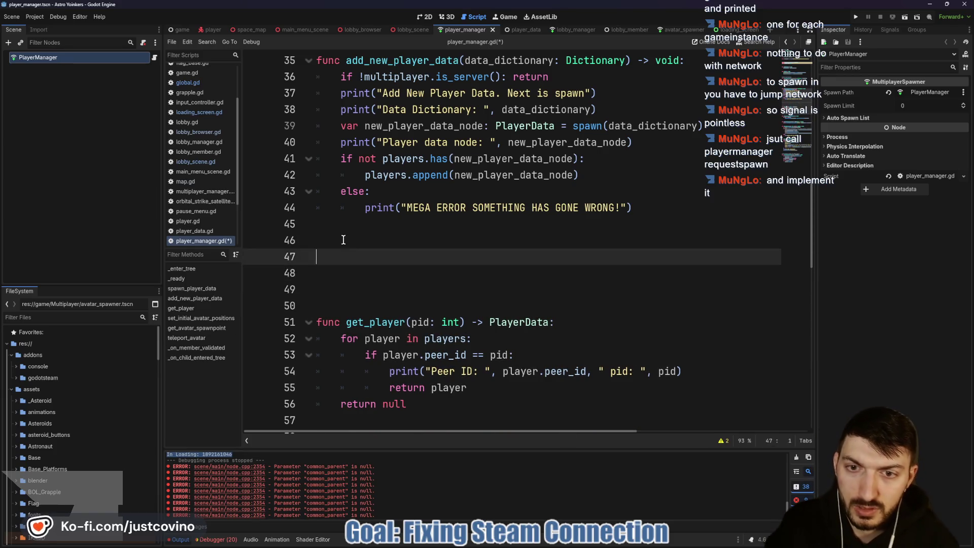
{"action": "type", "text": "unc "}
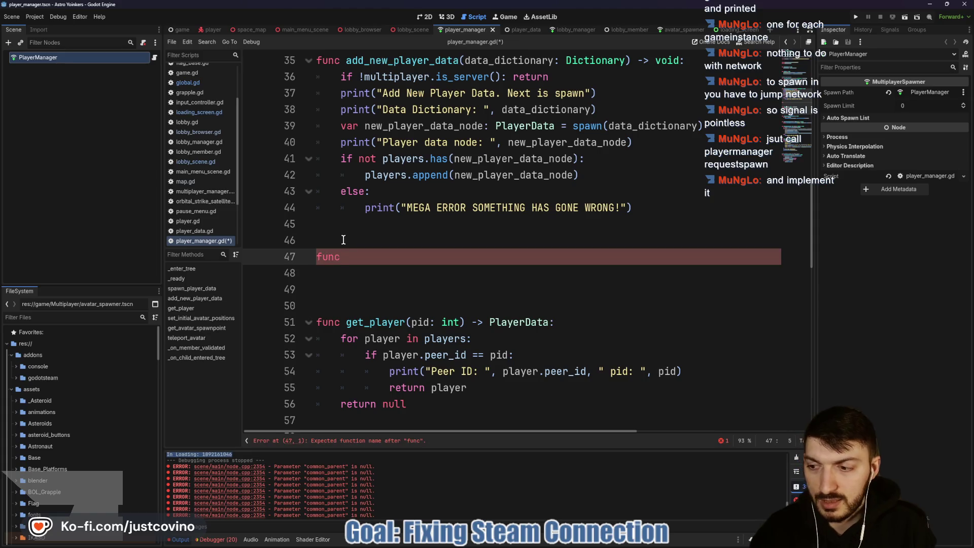
{"action": "type", "text": "request_"}
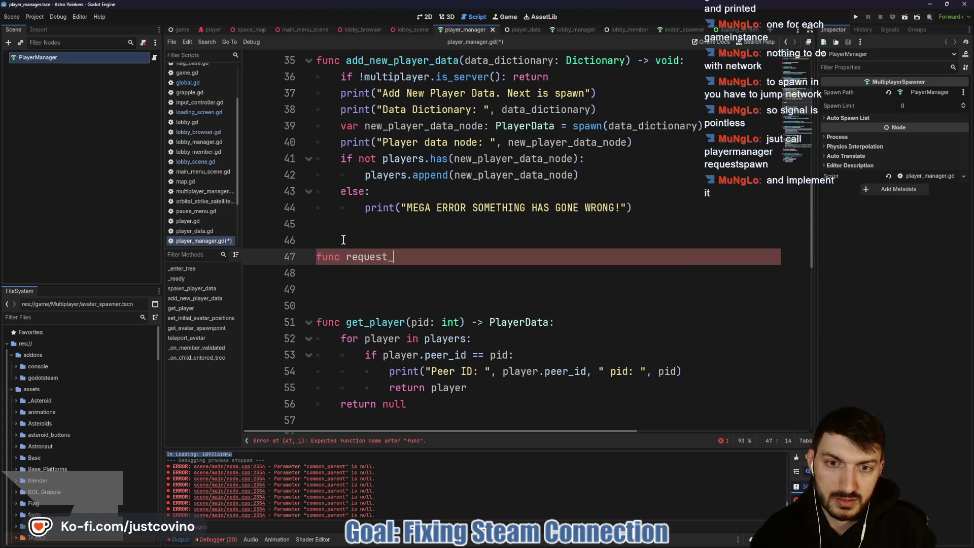
{"action": "type", "text": "avatar_spawn"}
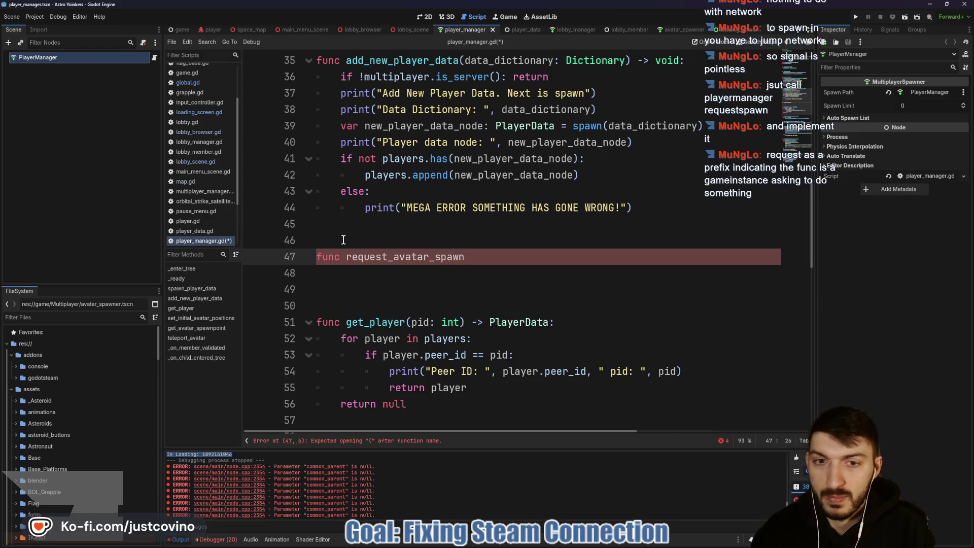
{"action": "type", "text": ")"}
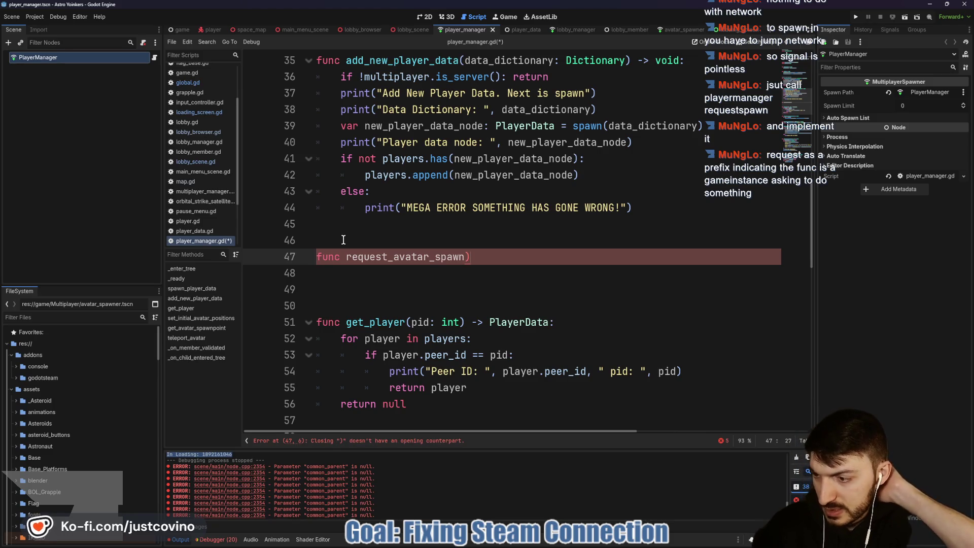
{"action": "key", "text": "BackSpace"}
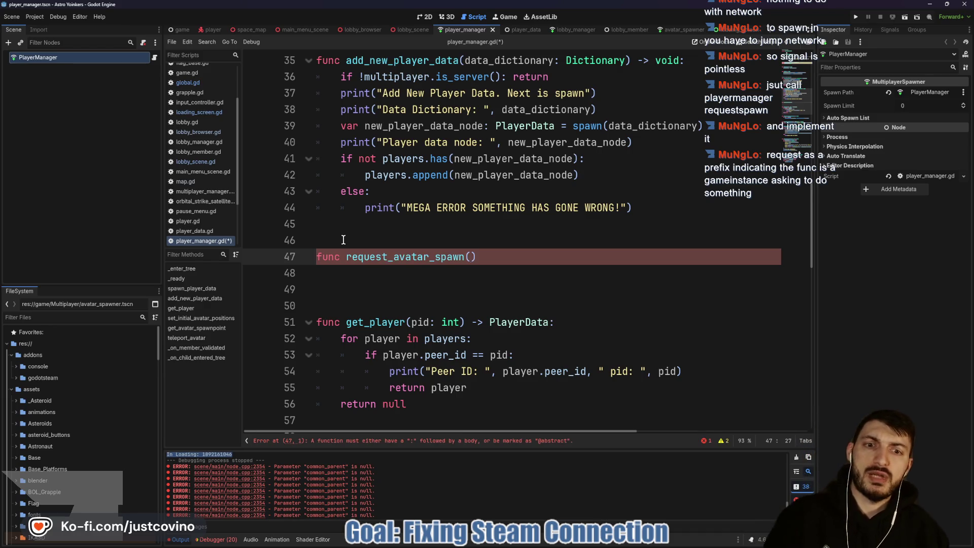
{"action": "type", "text": "pid: in"}
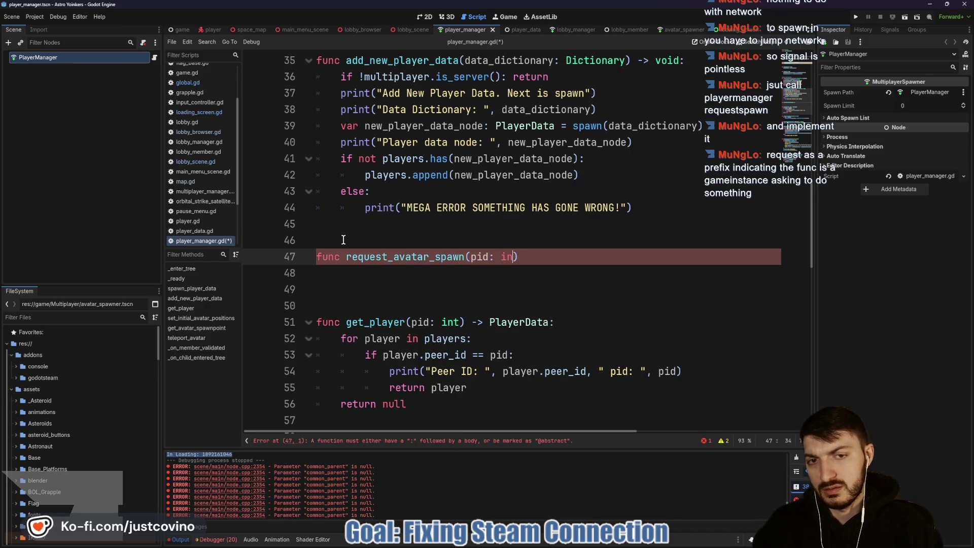
{"action": "type", "text": "t) ->"}
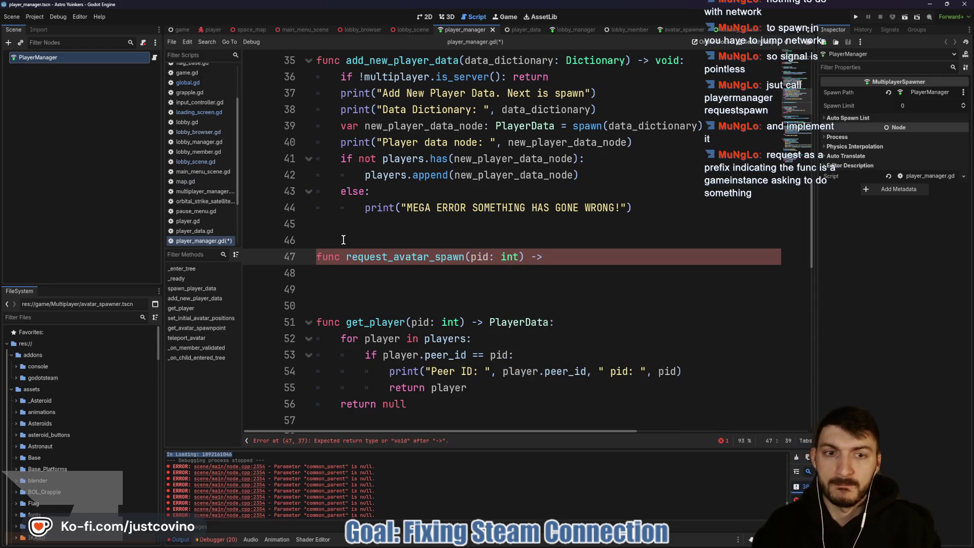
{"action": "type", "text": " void:"}
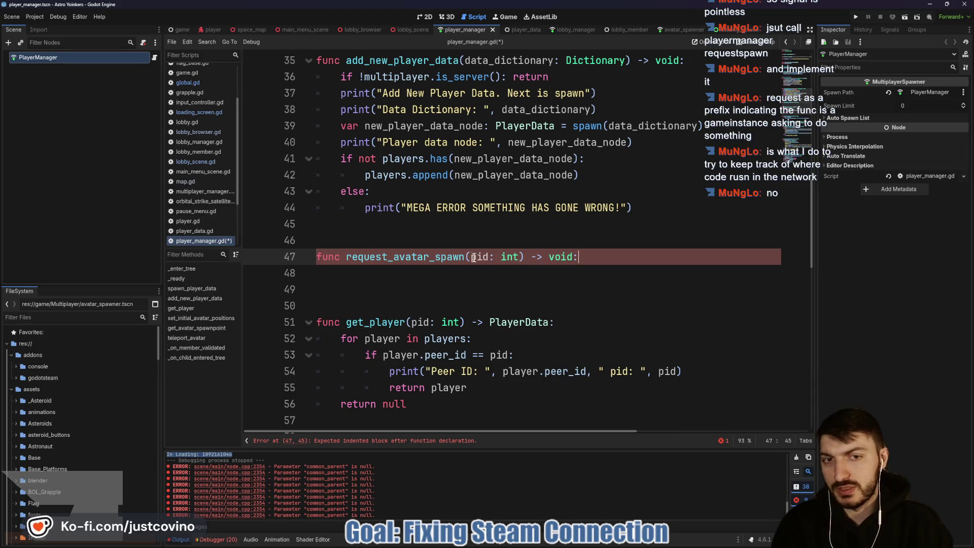
{"action": "left_click_drag", "start_coordinate": [520, 257], "coordinate": [471, 257]}
{"action": "key", "text": "BackSpace"}
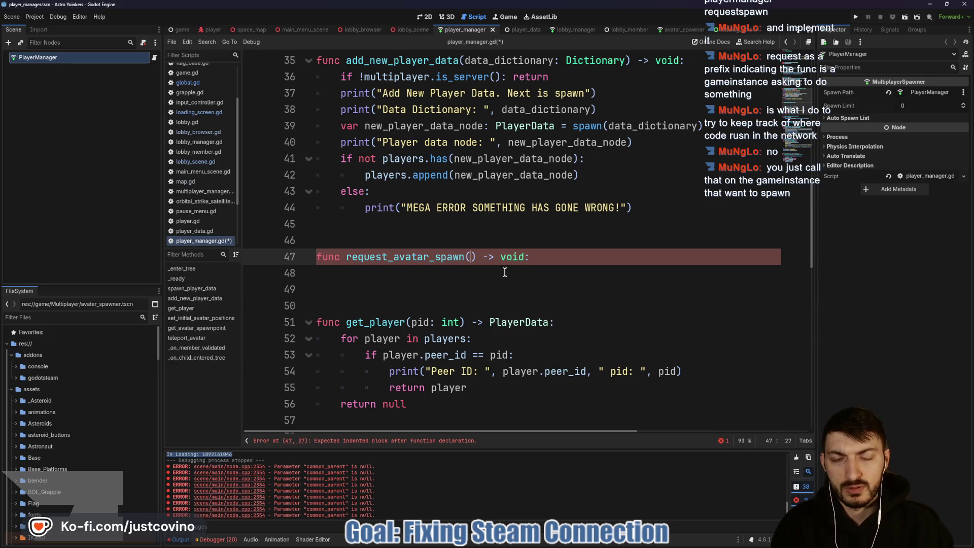
Step: Clear the Output log and place the caret in the new function's body
{"action": "left_click", "coordinate": [796, 457]}
{"action": "left_click", "coordinate": [389, 278]}
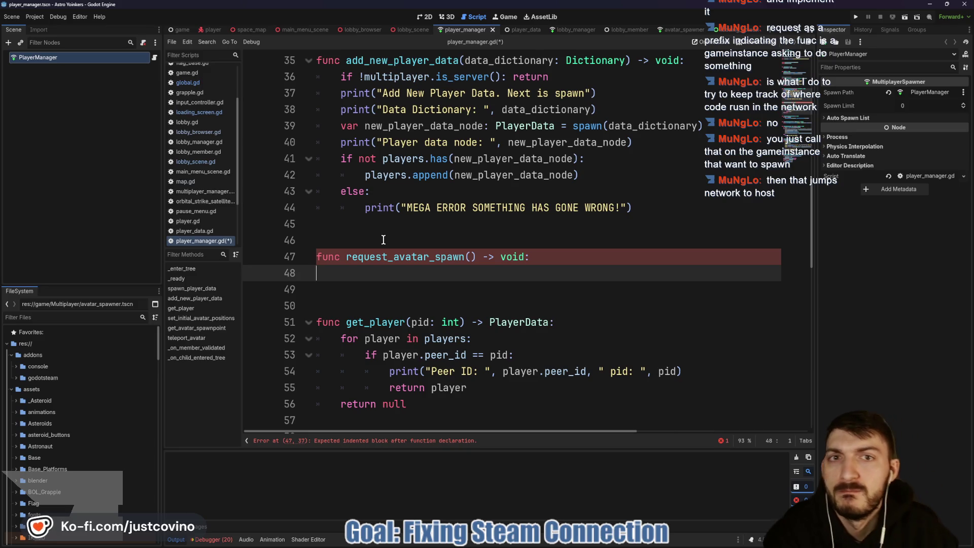
{"action": "left_click", "coordinate": [181, 29]}
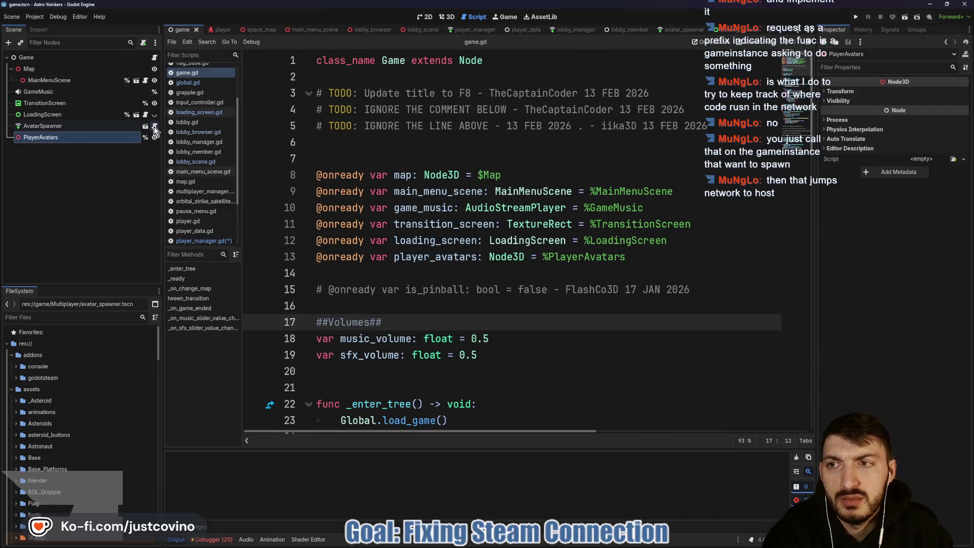
Step: Review player_spawner.gd's spawn_player, highlighting every use of data
{"action": "left_click", "coordinate": [154, 126]}
{"action": "left_click", "coordinate": [464, 224]}
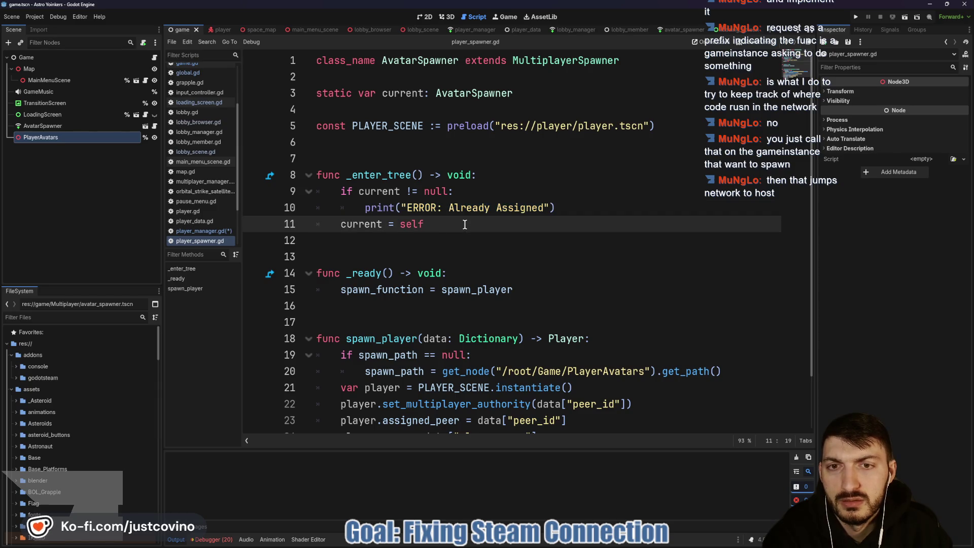
{"action": "scroll", "coordinate": [465, 224], "scroll_direction": "down", "scroll_amount": 2}
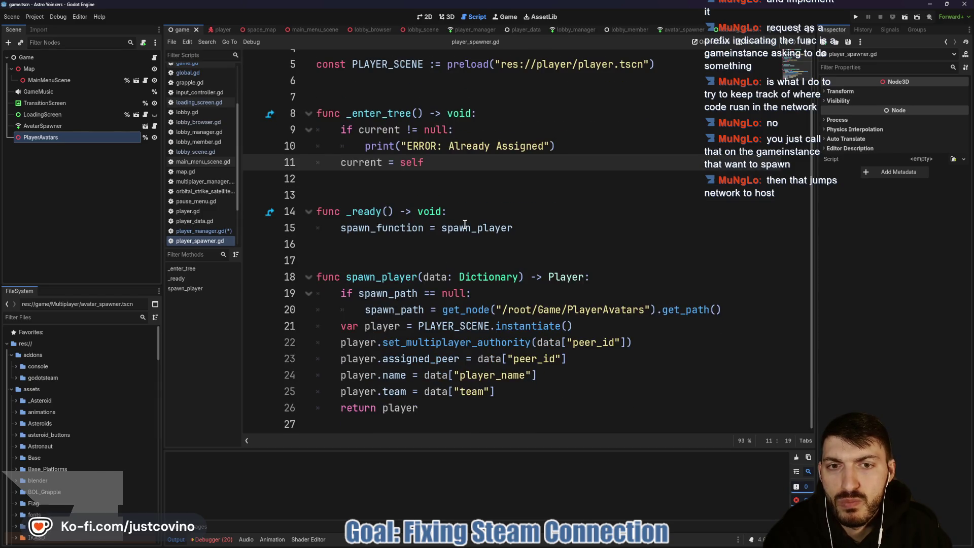
{"action": "double_click", "coordinate": [434, 277]}
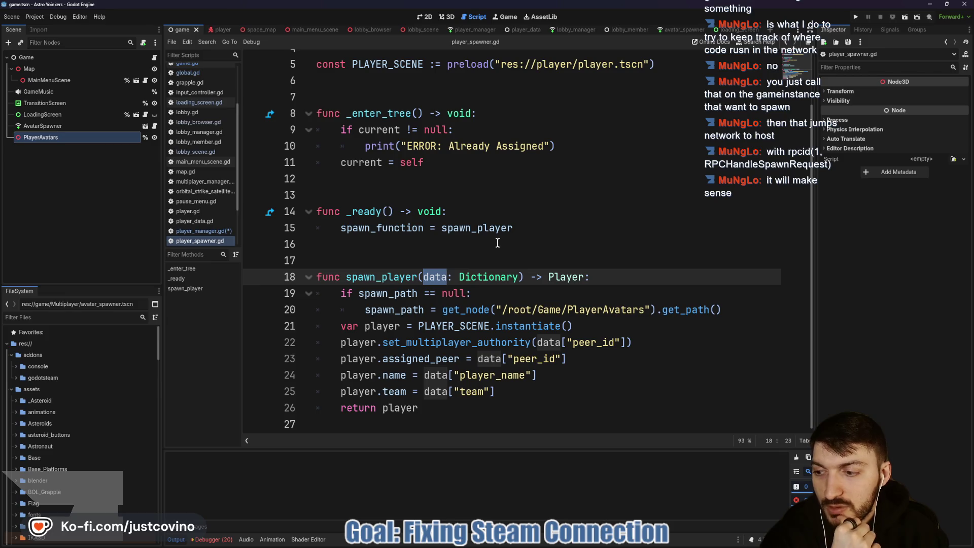
Step: Return to player_manager.gd at the request_avatar_spawn() stub
{"action": "left_click", "coordinate": [533, 30]}
{"action": "left_click", "coordinate": [476, 29]}
{"action": "key", "text": "Up"}
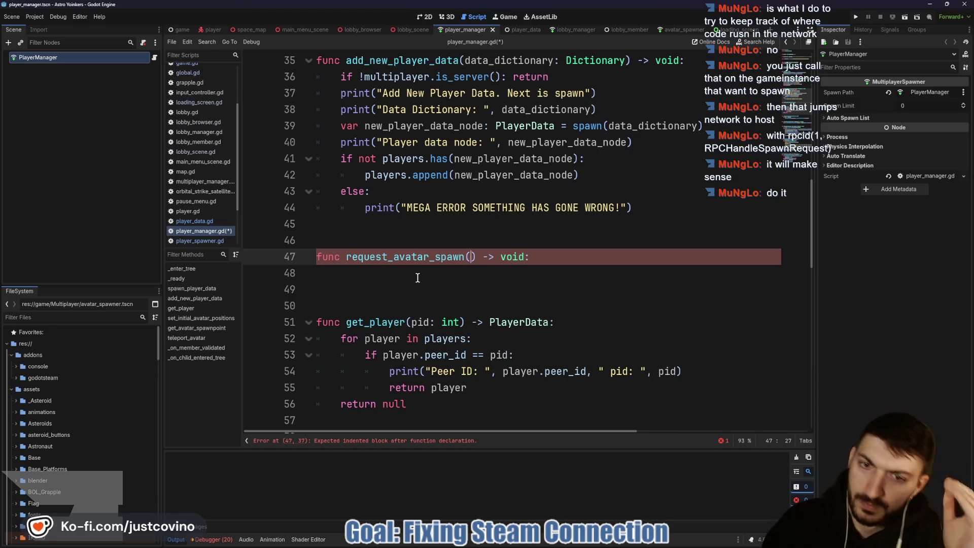
{"action": "key", "text": "Home"}
{"action": "key", "text": "Return"}
{"action": "key", "text": "Up"}
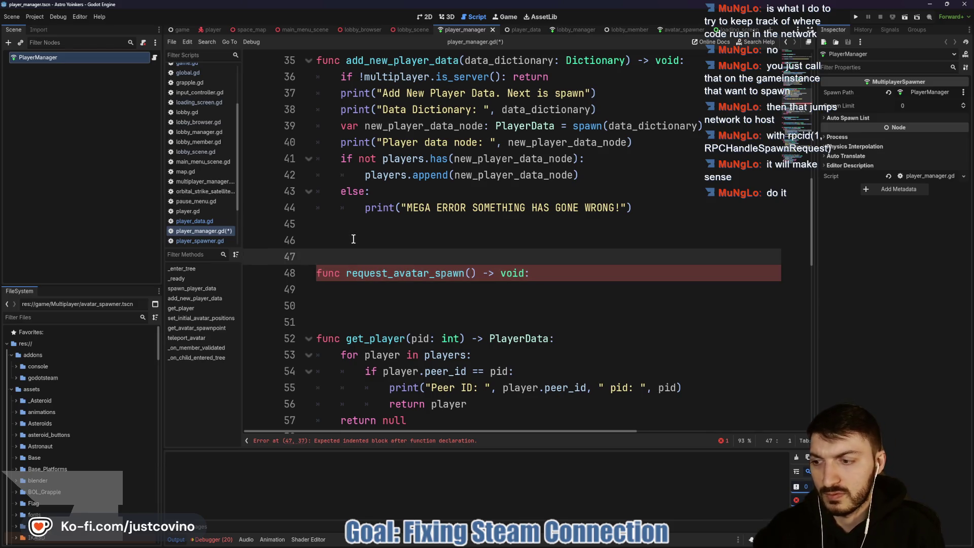
{"action": "type", "text": "@rpc("}
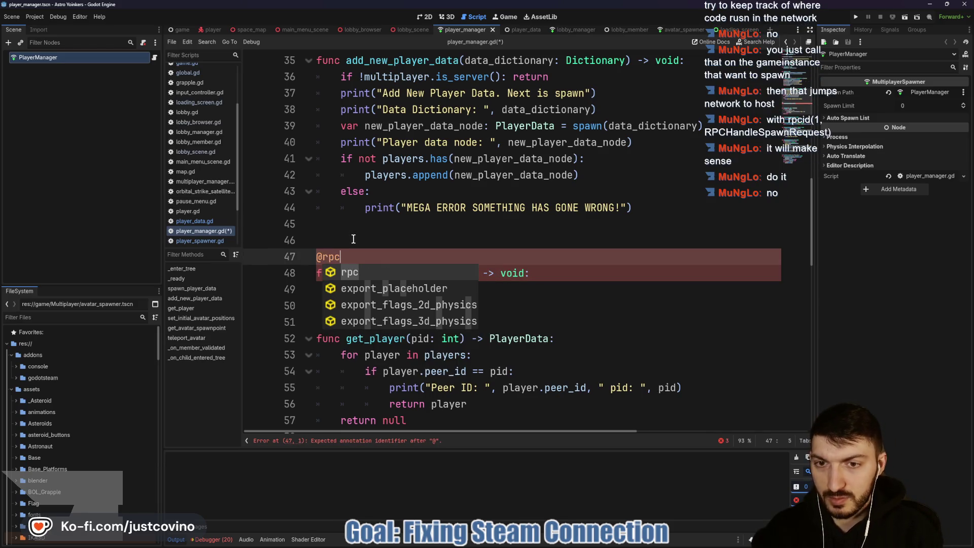
{"action": "key", "text": "Return"}
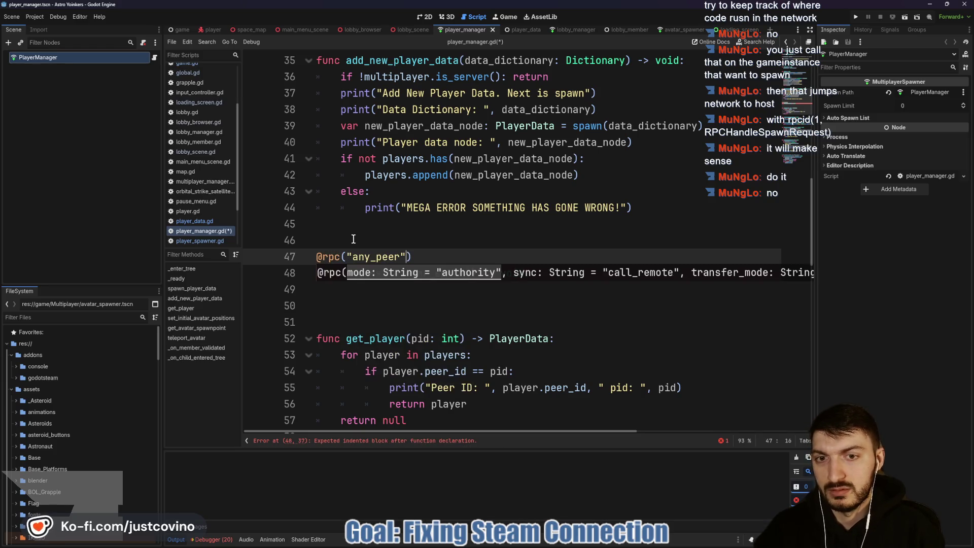
{"action": "type", "text": ","}
{"action": "key", "text": "Down"}
{"action": "key", "text": "Down"}
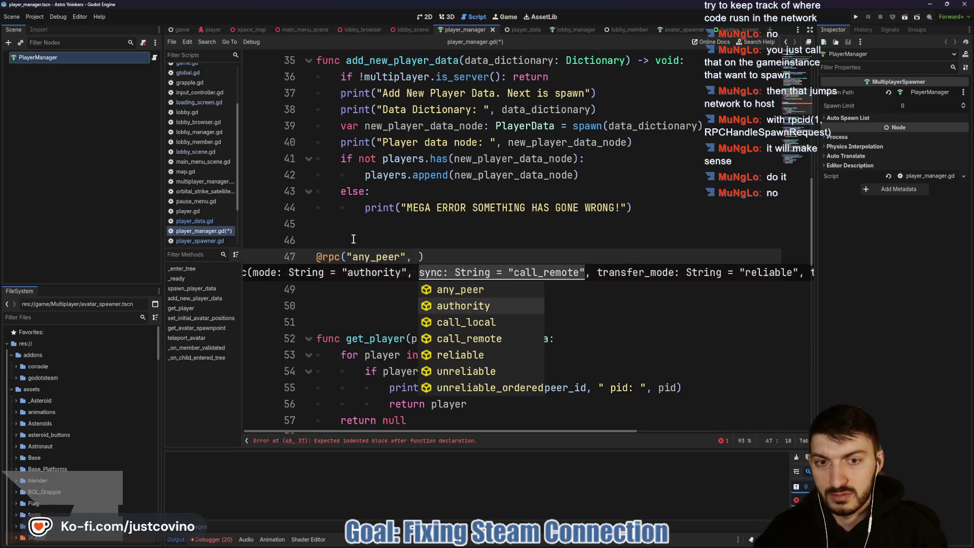
{"action": "key", "text": "Return"}
{"action": "left_click", "coordinate": [372, 293]}
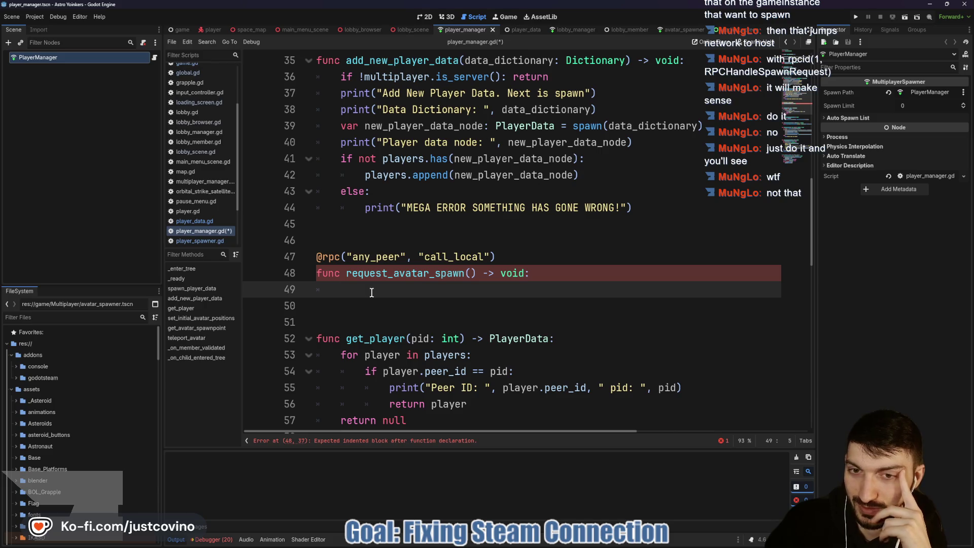
{"action": "left_click_drag", "start_coordinate": [486, 255], "coordinate": [349, 252]}
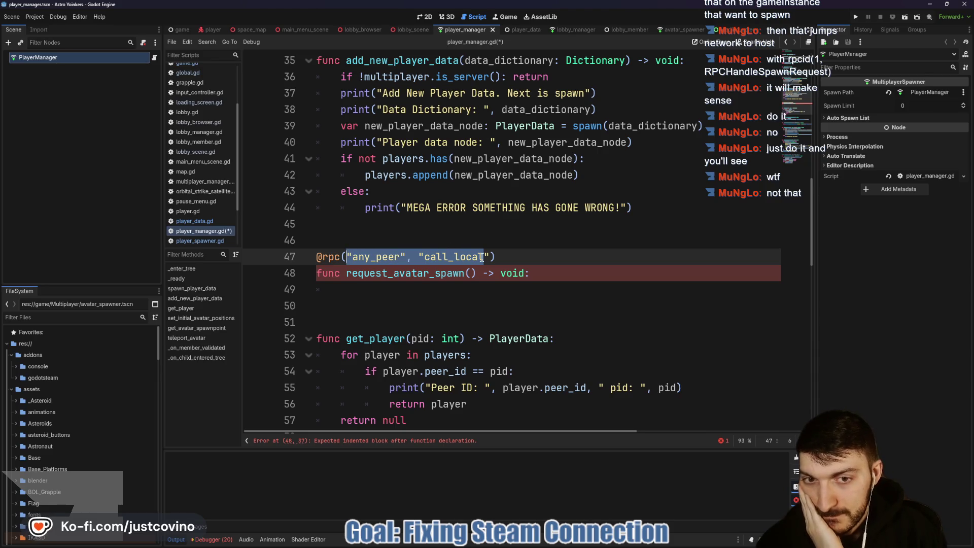
{"action": "left_click_drag", "start_coordinate": [488, 255], "coordinate": [412, 252]}
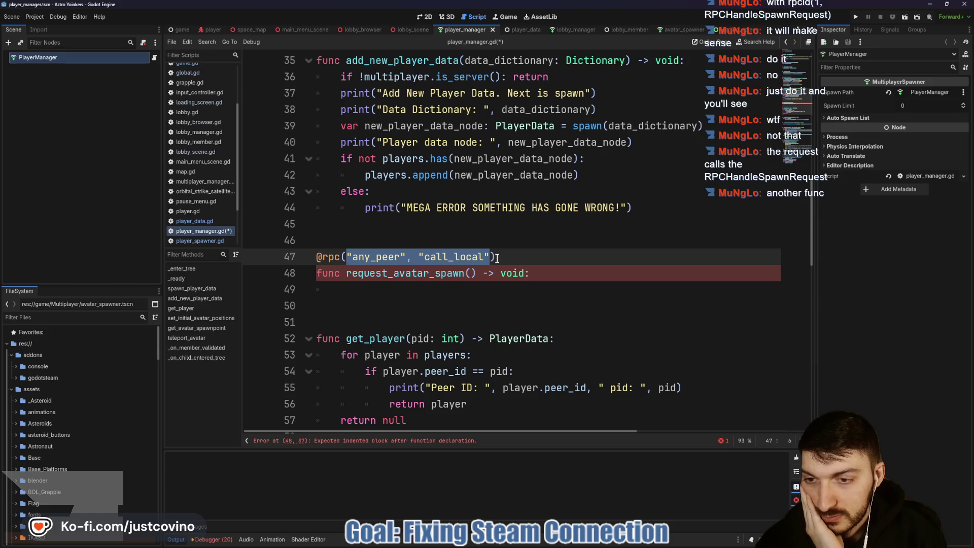
{"action": "left_click_drag", "start_coordinate": [495, 257], "coordinate": [321, 257]}
{"action": "key", "text": "BackSpace"}
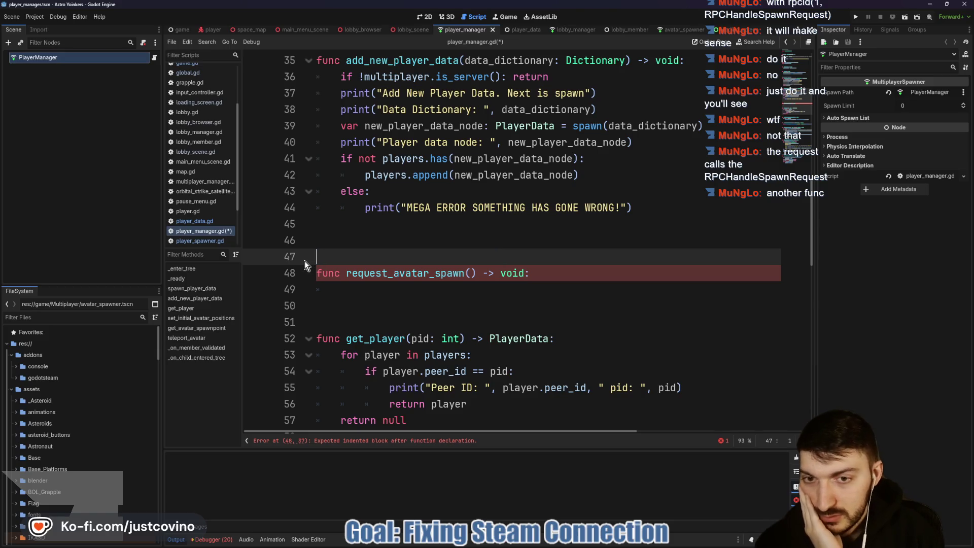
Step: Give request_avatar_spawn a pass body
{"action": "left_click", "coordinate": [397, 285]}
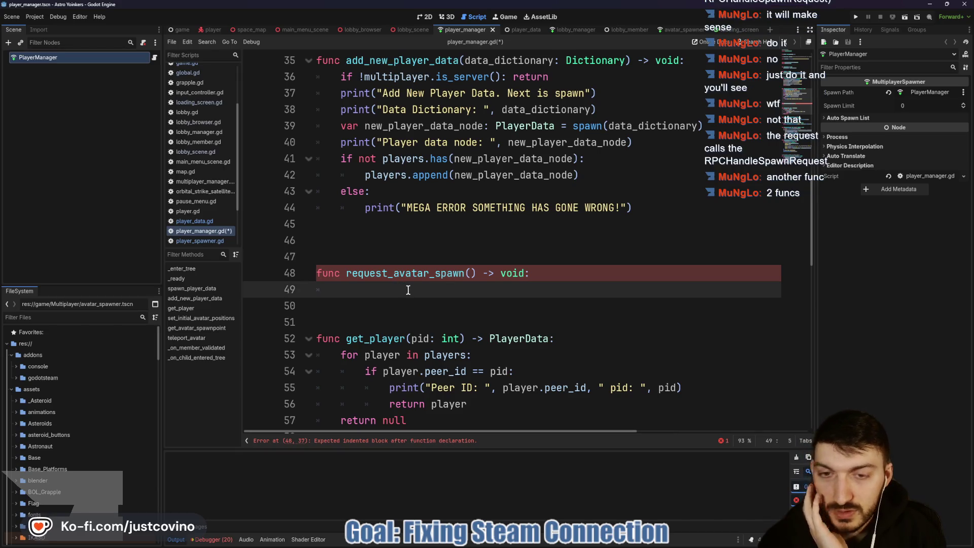
{"action": "type", "text": "pass"}
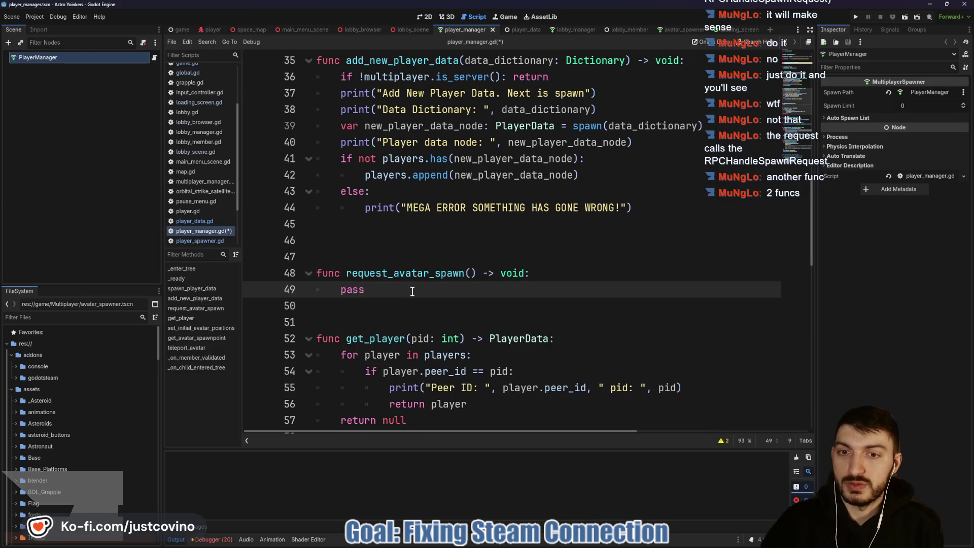
{"action": "key", "text": "Return"}
{"action": "key", "text": "Return"}
{"action": "key", "text": "Return"}
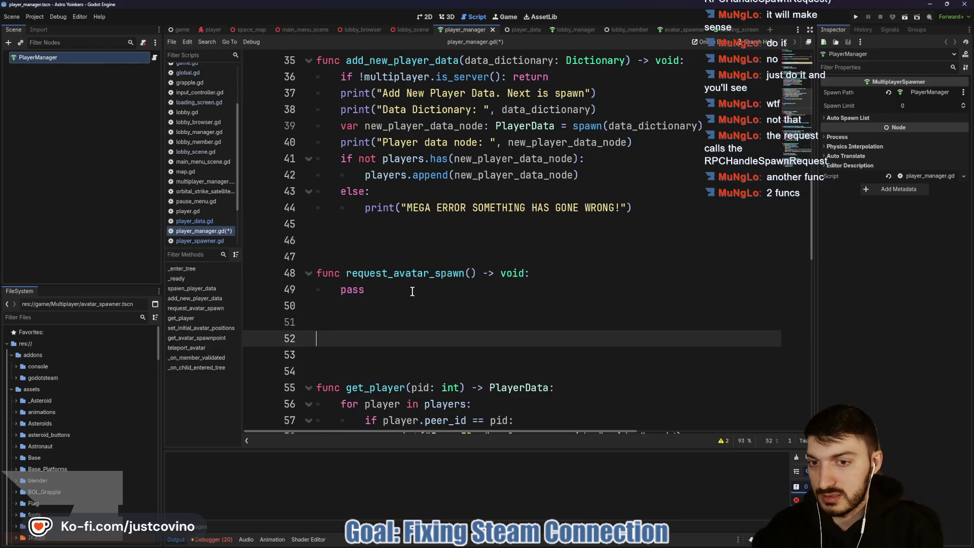
Step: Add func rpc_handle_spawn_request() -> void: with pass as its body
{"action": "type", "text": "func "}
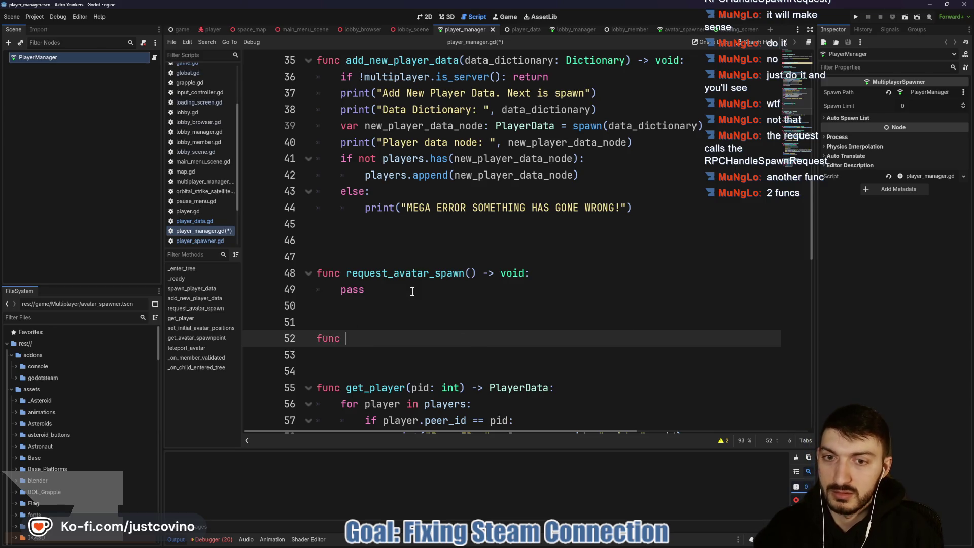
{"action": "type", "text": "handle_"}
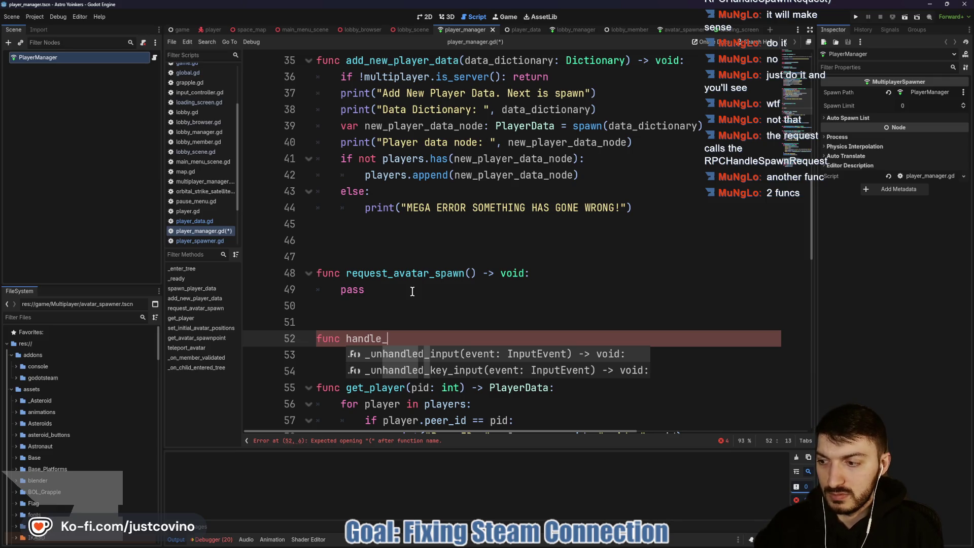
{"action": "key", "text": "BackSpace"}
{"action": "key", "text": "BackSpace"}
{"action": "key", "text": "BackSpace"}
{"action": "type", "text": "rpc_"}
{"action": "type", "text": "e_"}
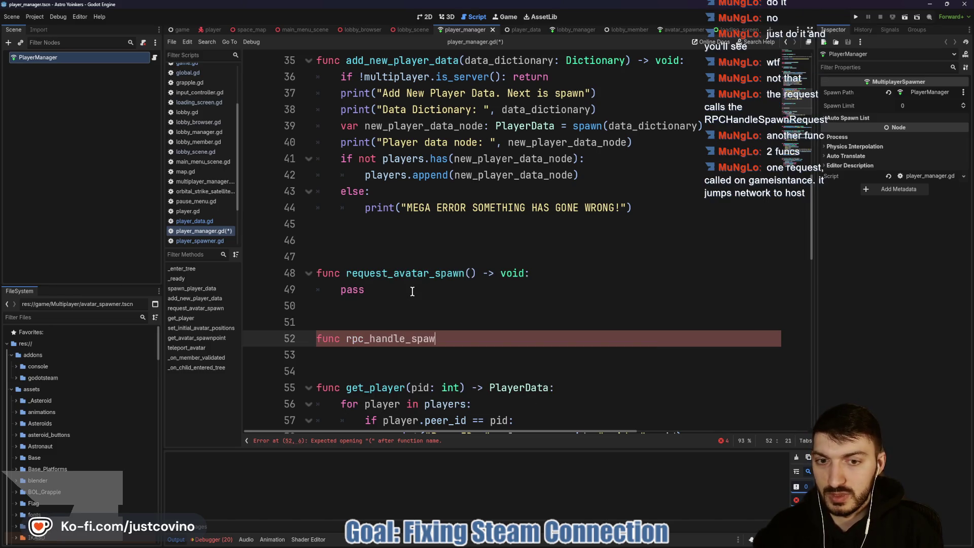
{"action": "type", "text": " -> void:"}
{"action": "key", "text": "Return"}
{"action": "type", "text": "pa"}
{"action": "key", "text": "Return"}
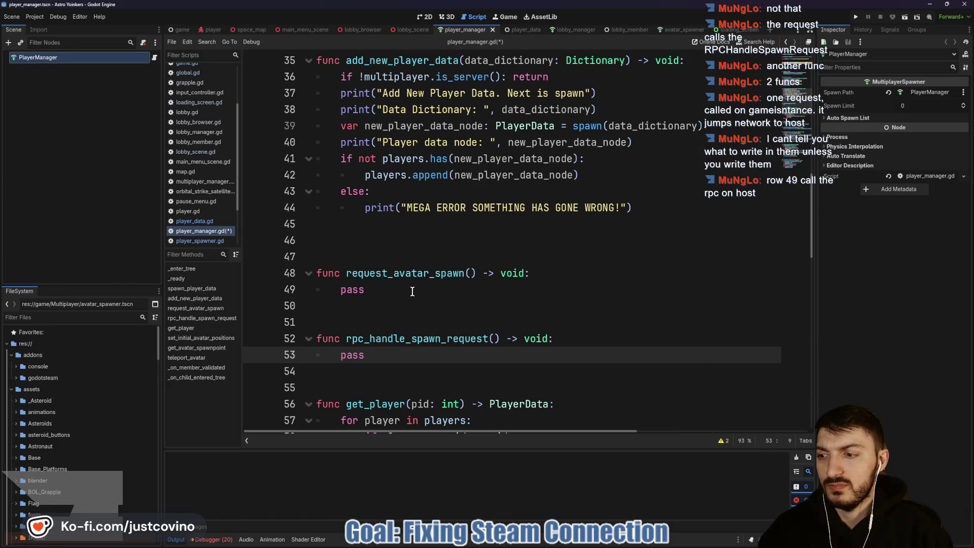
Step: Clear the pass in request_avatar_spawn and strip the rpc_ prefix so the stub becomes handle_spawn_request
{"action": "left_click", "coordinate": [392, 288]}
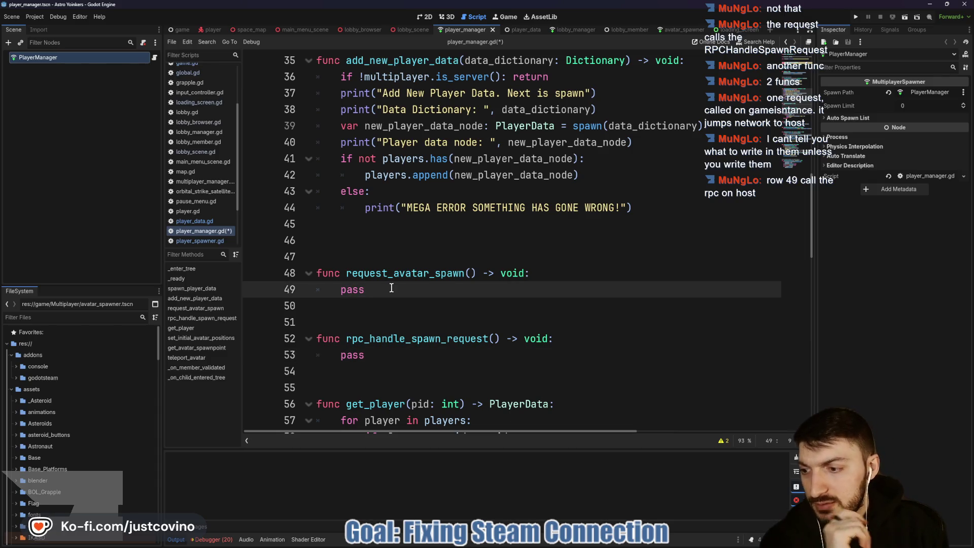
{"action": "key", "text": "BackSpace"}
{"action": "key", "text": "BackSpace"}
{"action": "left_click", "coordinate": [369, 339]}
{"action": "left_click_drag", "start_coordinate": [369, 339], "coordinate": [345, 338]}
{"action": "key", "text": "BackSpace"}
Step: Write handle_spawn_request.rpc_id(1) in request_avatar_spawn's body
{"action": "left_click", "coordinate": [366, 289]}
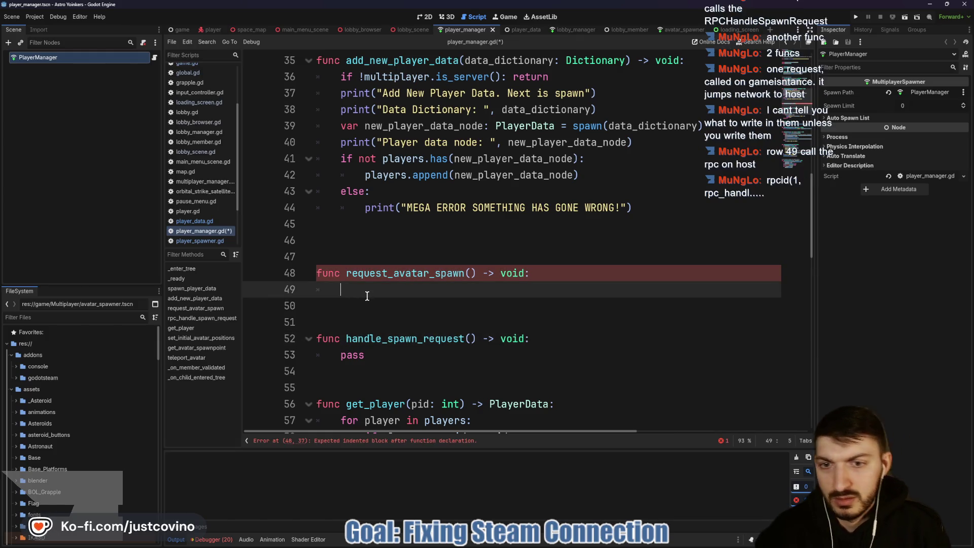
{"action": "type", "text": "hand"}
{"action": "key", "text": "Return"}
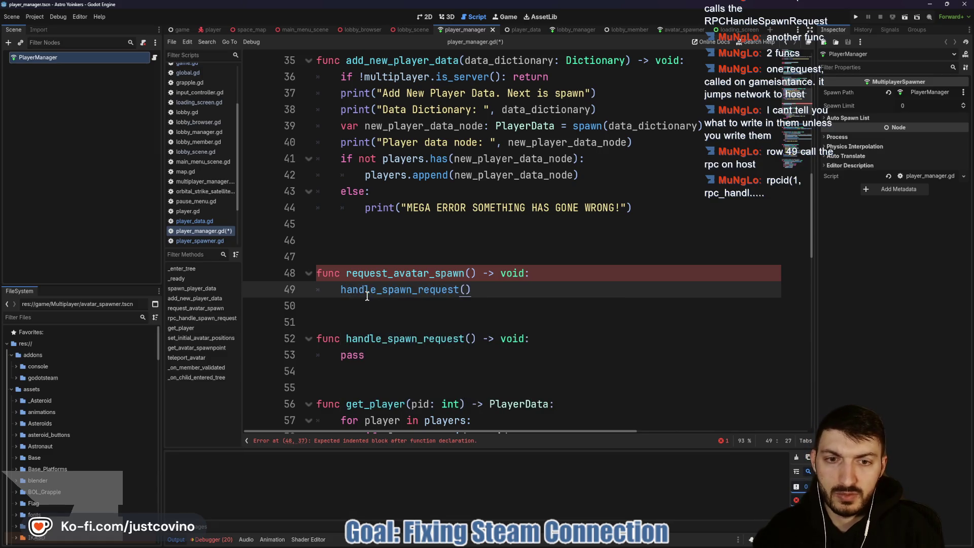
{"action": "type", "text": ".epc_id"}
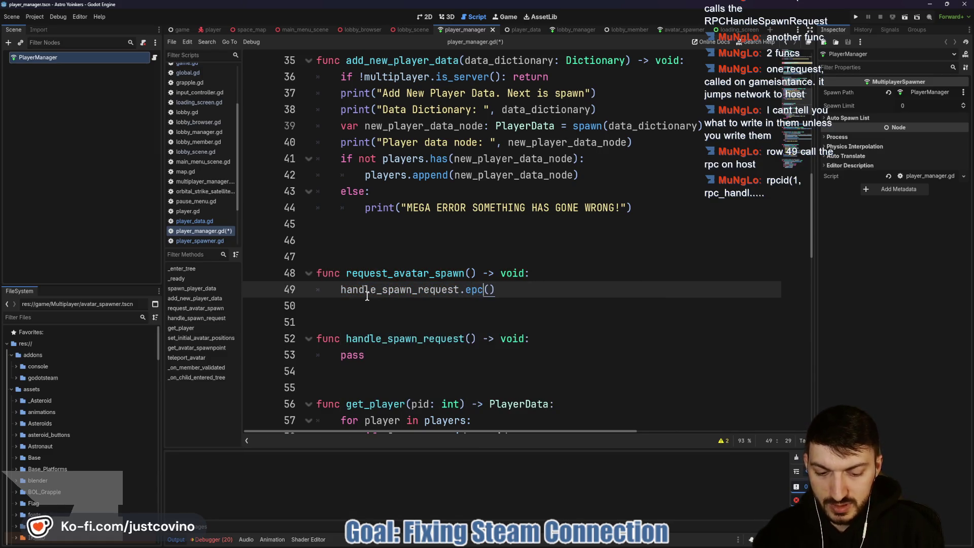
{"action": "key", "text": "BackSpace"}
{"action": "key", "text": "BackSpace"}
{"action": "key", "text": "BackSpace"}
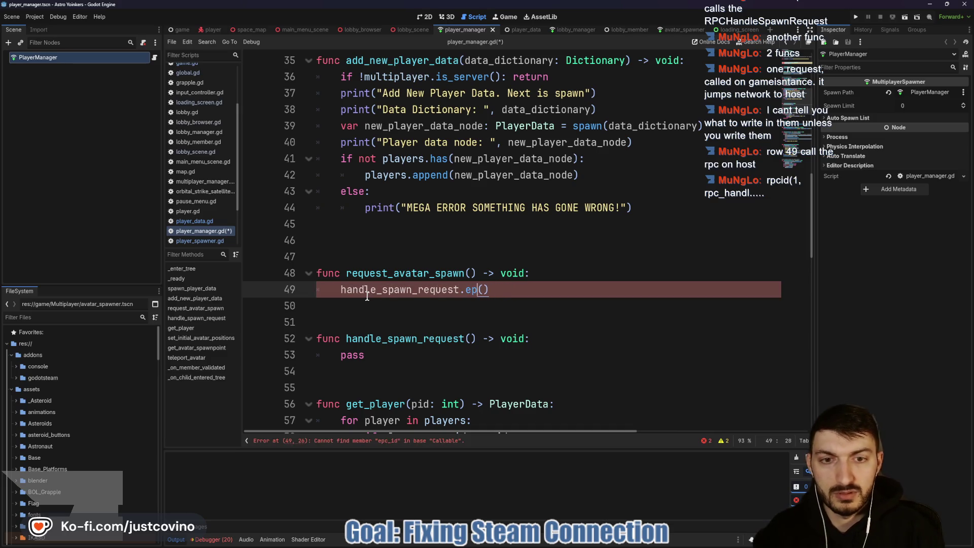
{"action": "type", "text": "pc_id"}
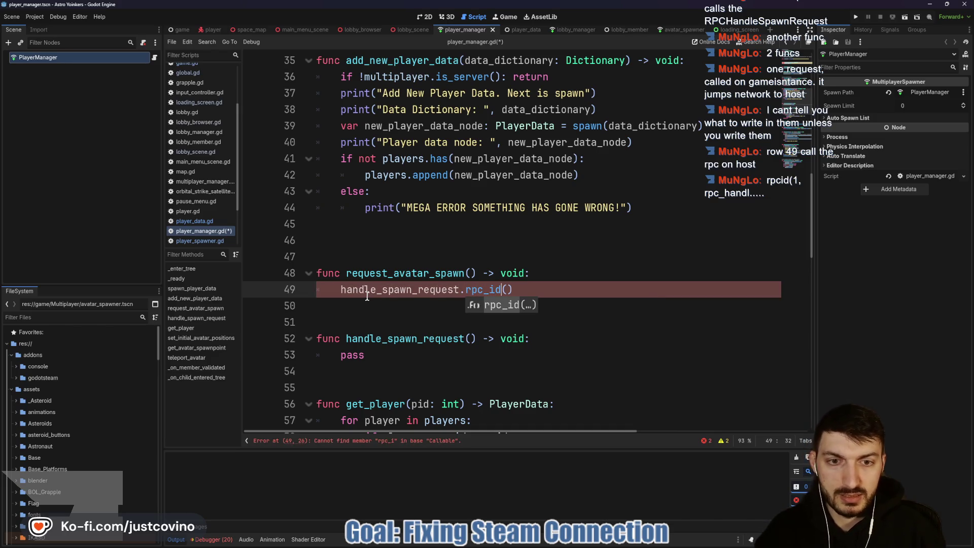
{"action": "key", "text": "Return"}
{"action": "type", "text": "1"}
{"action": "left_click", "coordinate": [406, 308]}
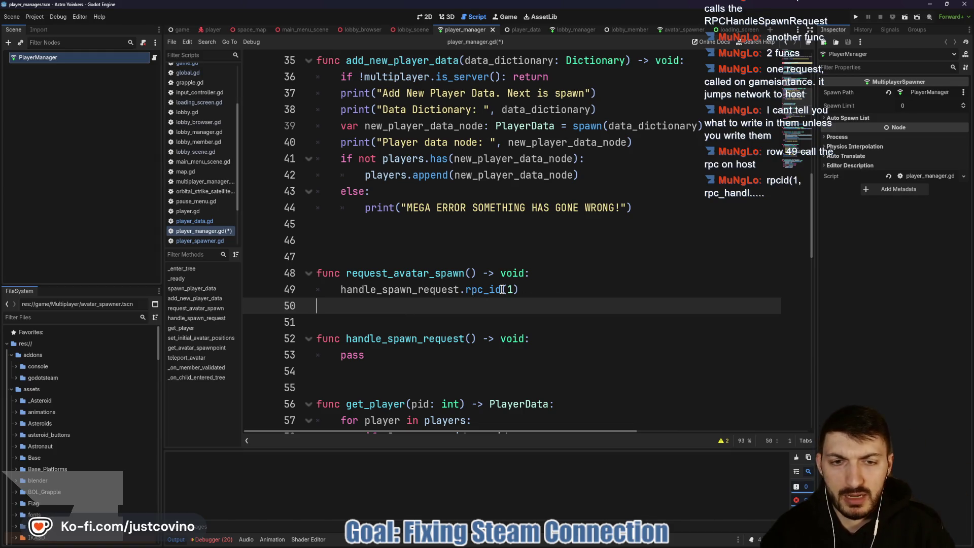
Step: Add rpc_id(1, "handle_spawn_request") on line 49 and delete the old handle_spawn_request.rpc_id(1) line
{"action": "left_click", "coordinate": [551, 274]}
{"action": "key", "text": "Return"}
{"action": "type", "text": "r"}
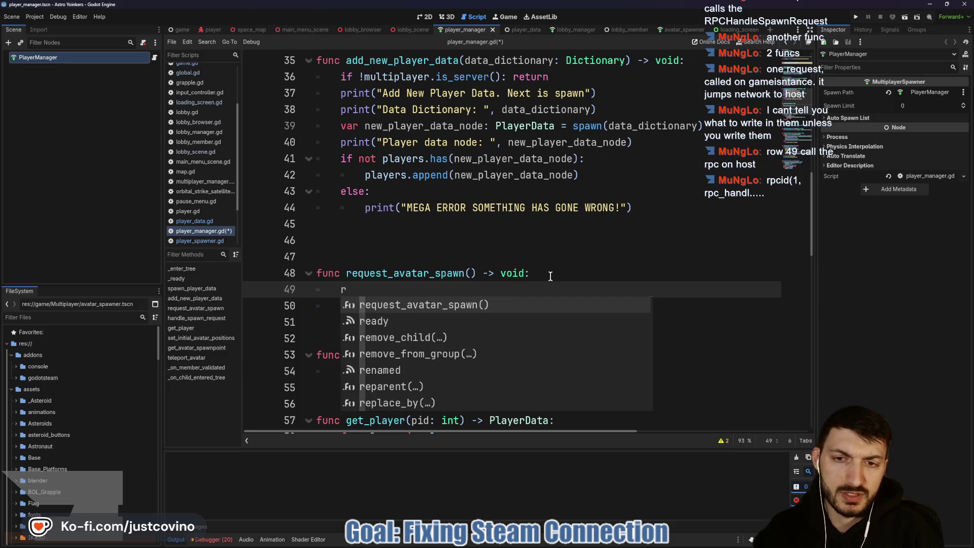
{"action": "type", "text": "pc_"}
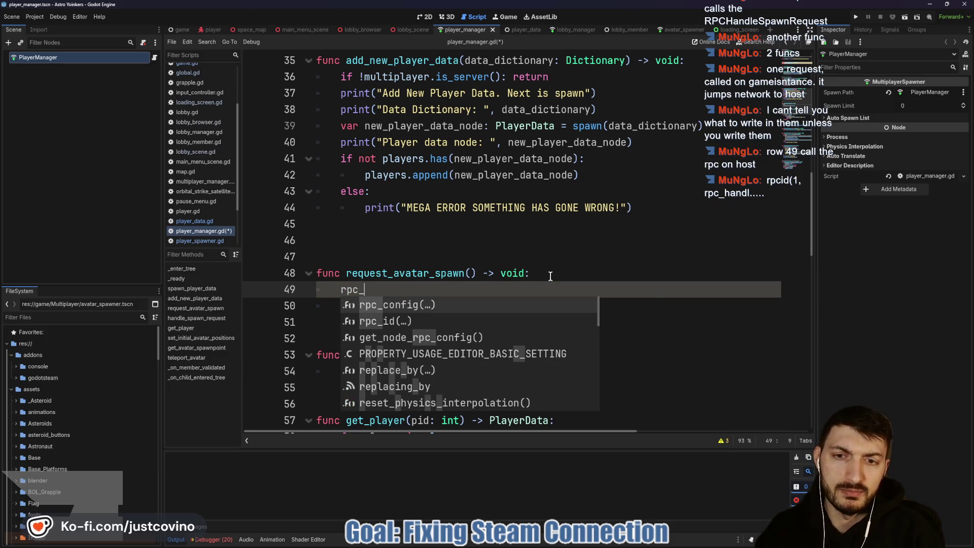
{"action": "type", "text": "id"}
{"action": "key", "text": "Return"}
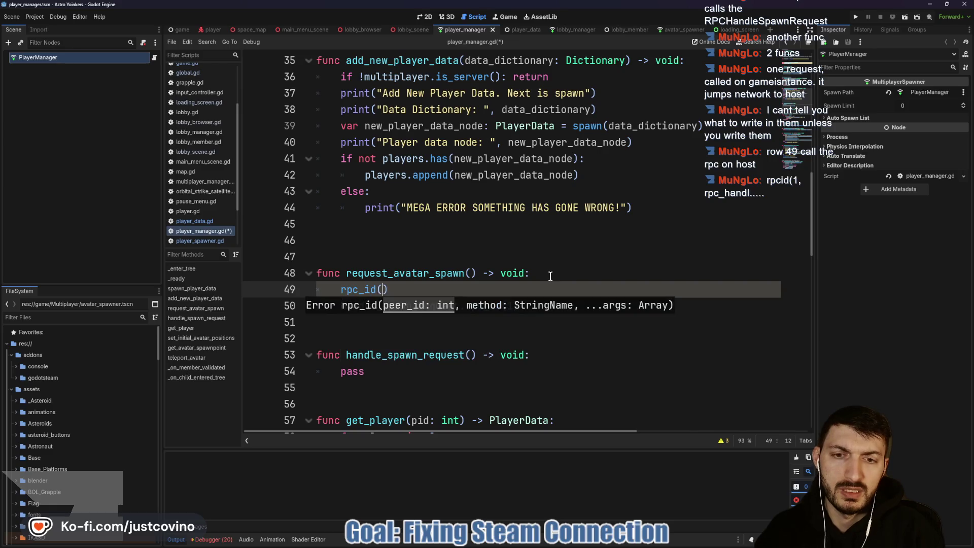
{"action": "type", "text": "1, \"hanfl"}
{"action": "key", "text": "BackSpace"}
{"action": "key", "text": "BackSpace"}
{"action": "type", "text": "dle_spawn_request\""}
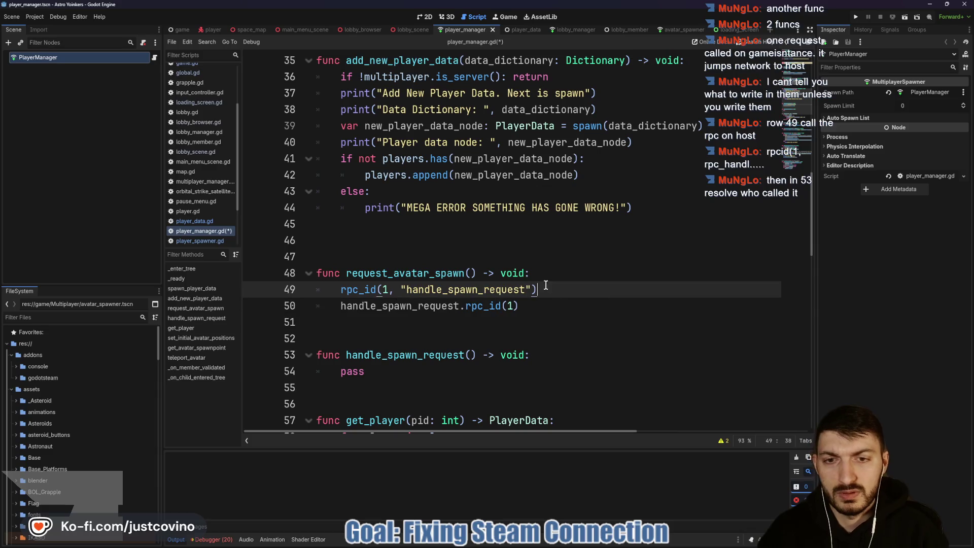
{"action": "left_click_drag", "start_coordinate": [519, 306], "coordinate": [320, 306]}
{"action": "key", "text": "BackSpace"}
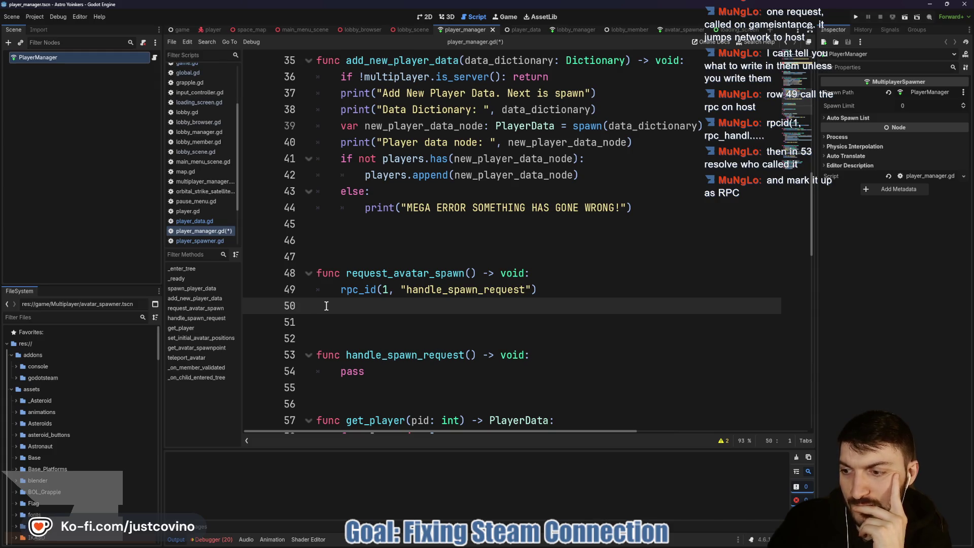
{"action": "left_click", "coordinate": [320, 349]}
{"action": "left_click", "coordinate": [322, 338]}
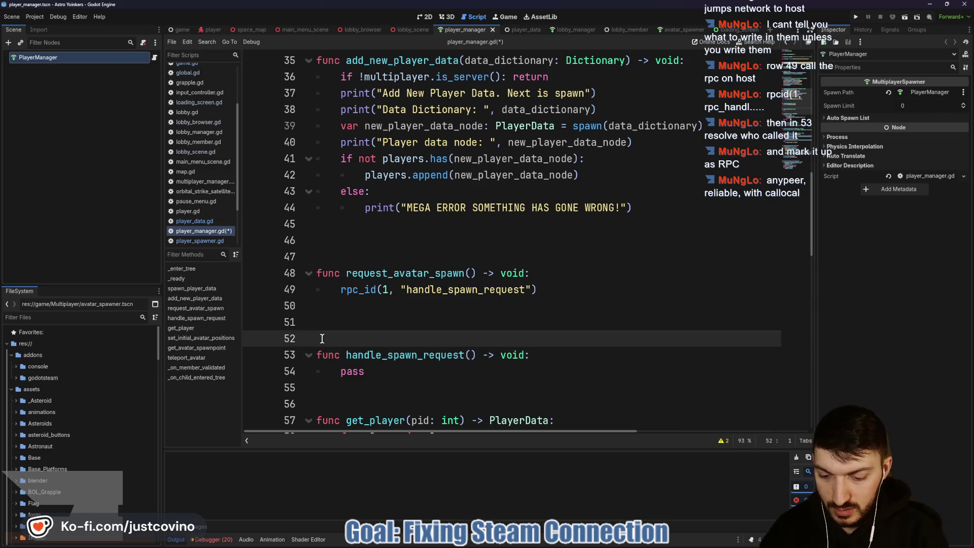
{"action": "type", "text": "@rpc"}
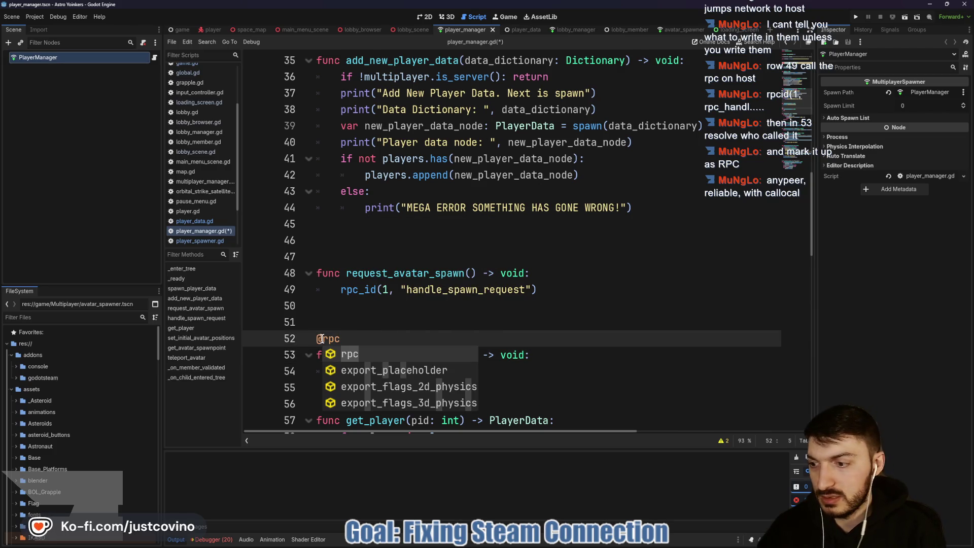
{"action": "type", "text": "(an"}
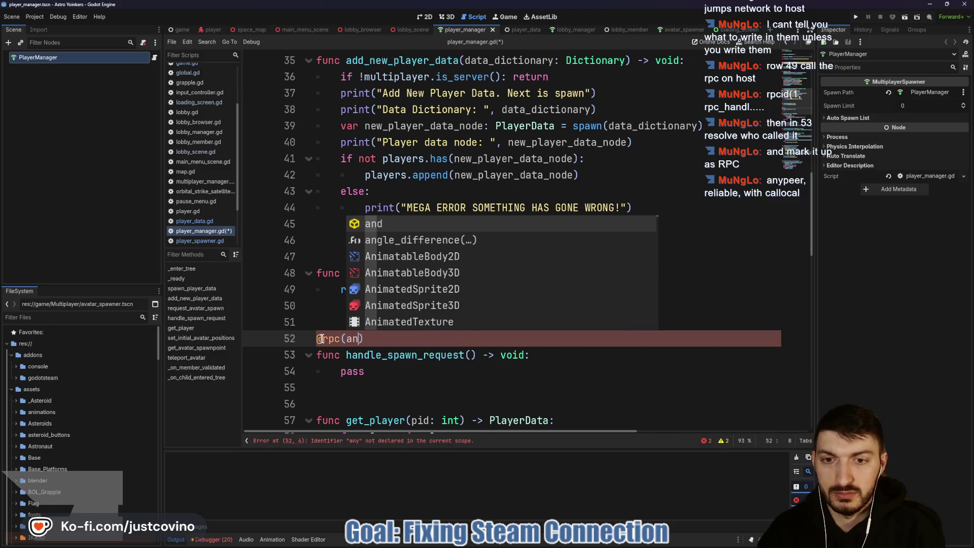
{"action": "key", "text": "BackSpace"}
{"action": "key", "text": "BackSpace"}
{"action": "type", "text": "\""}
{"action": "key", "text": "Return"}
{"action": "type", "text": ", "}
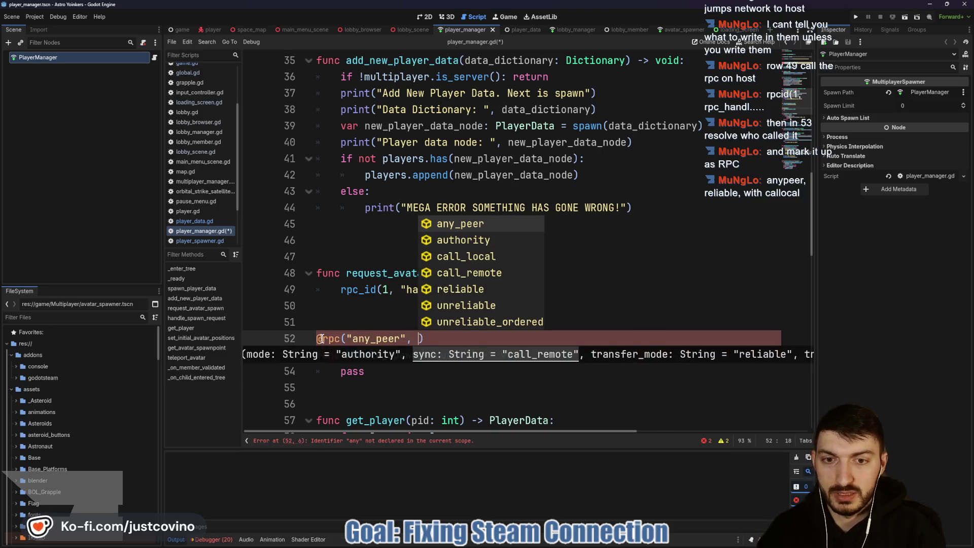
{"action": "type", "text": "\""}
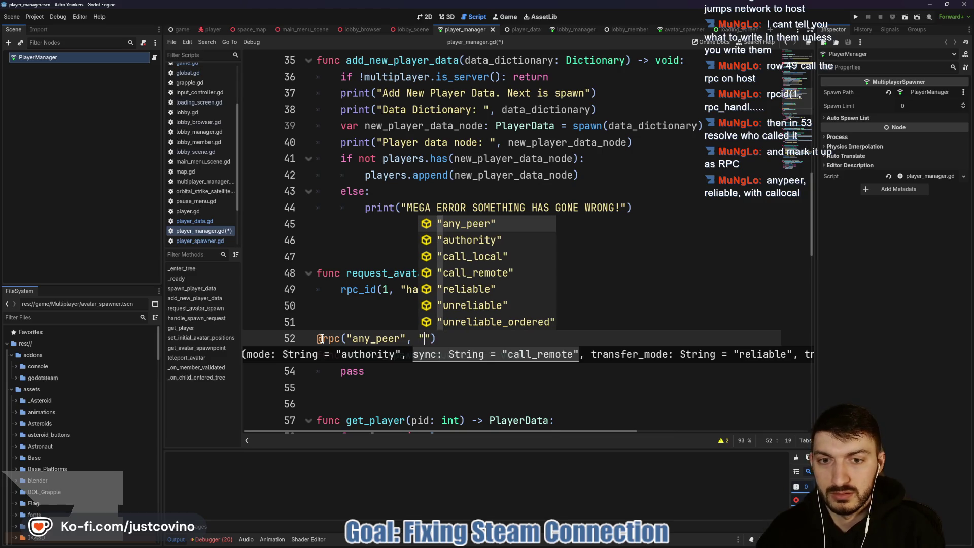
{"action": "type", "text": "rel"}
{"action": "key", "text": "Return"}
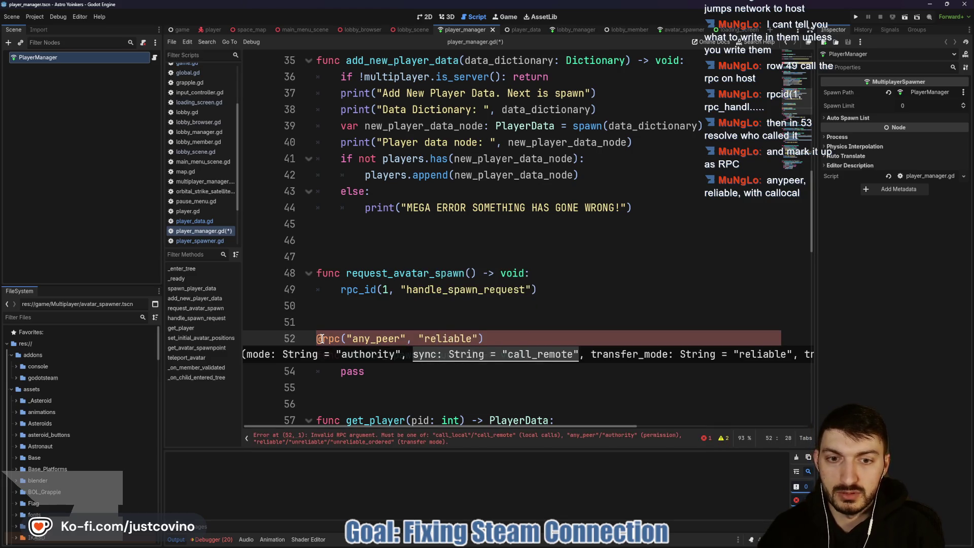
{"action": "type", "text": ", \""}
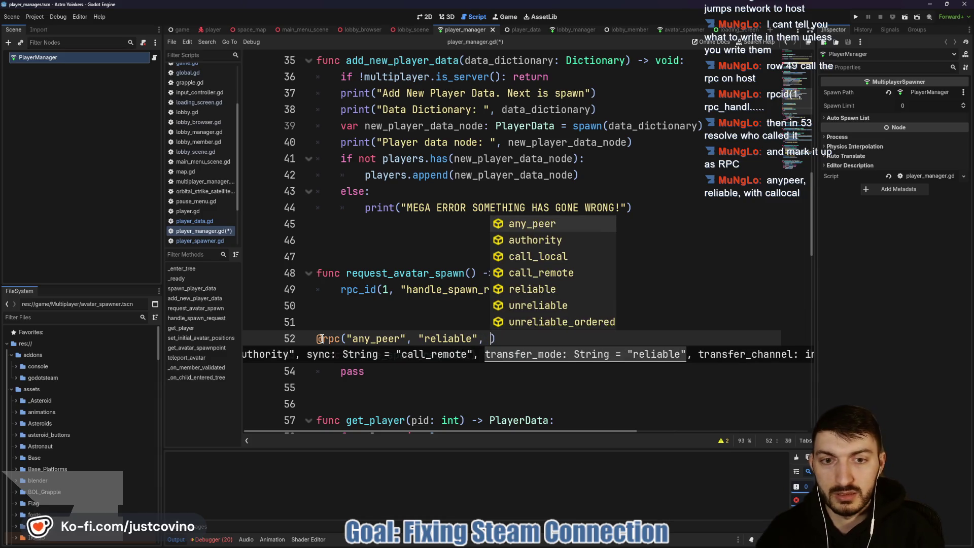
{"action": "type", "text": "call"}
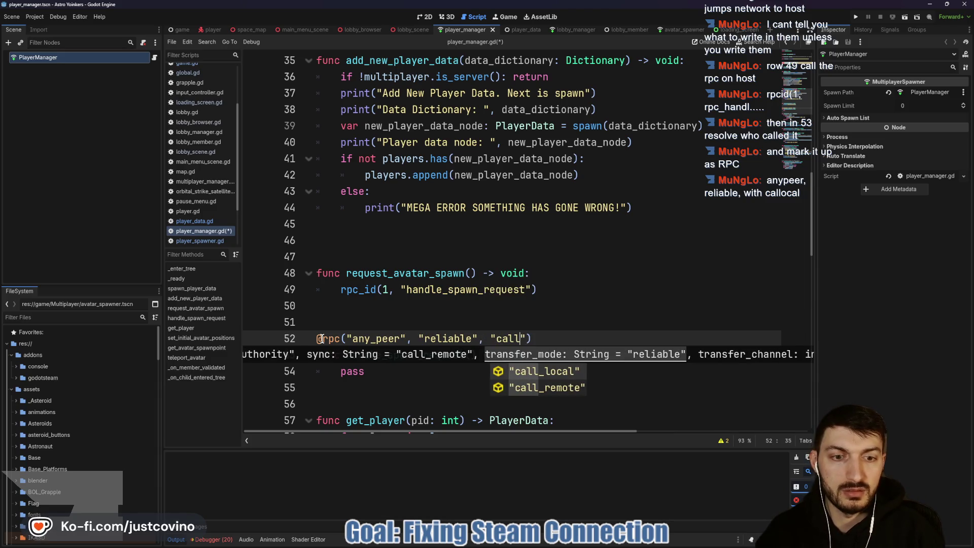
{"action": "key", "text": "Return"}
{"action": "left_click", "coordinate": [620, 332]}
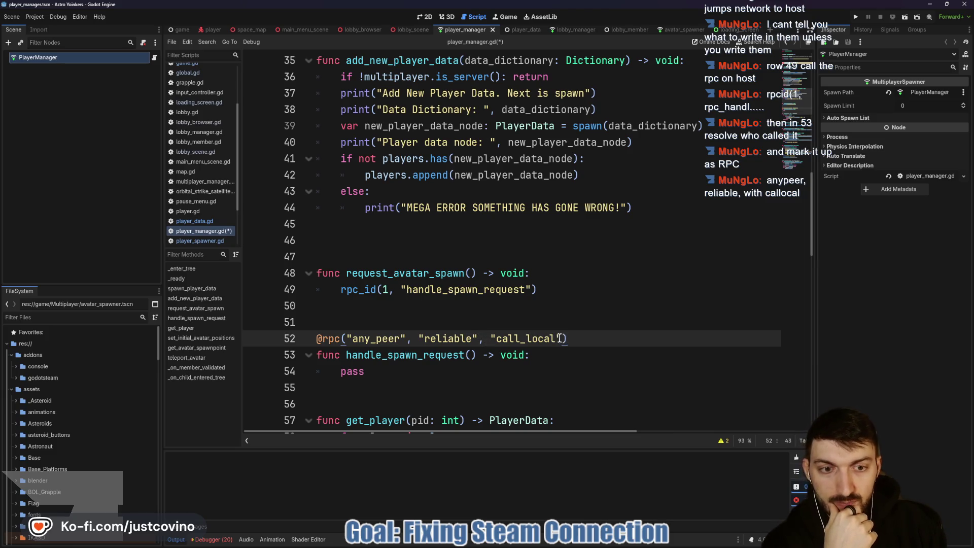
Step: Reorder the annotation to ("any_peer", "call_local", "reliable"), save, and retype the pass body
{"action": "left_click_drag", "start_coordinate": [559, 338], "coordinate": [490, 338]}
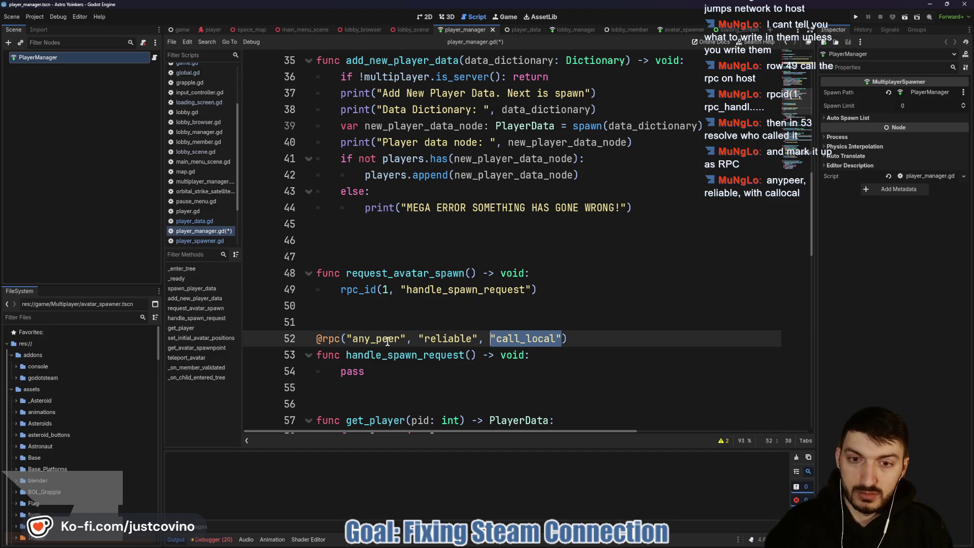
{"action": "key", "text": "BackSpace"}
{"action": "type", "text": "\"call_local\","}
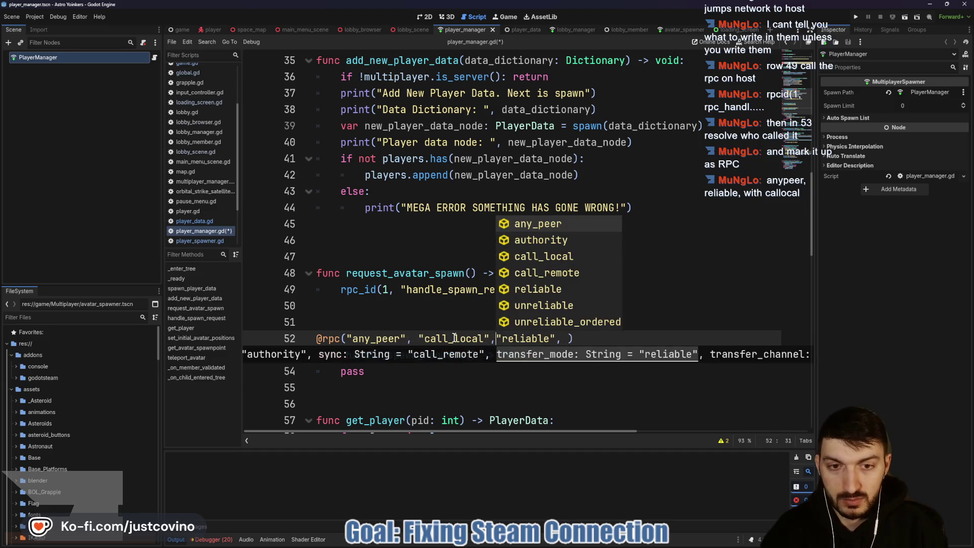
{"action": "left_click", "coordinate": [564, 338]}
{"action": "key", "text": "Left"}
{"action": "key", "text": "Left"}
{"action": "key", "text": "Left"}
{"action": "key", "text": "End"}
{"action": "key", "text": "ctrl+s"}
{"action": "left_click", "coordinate": [417, 370]}
{"action": "key", "text": "BackSpace"}
{"action": "key", "text": "BackSpace"}
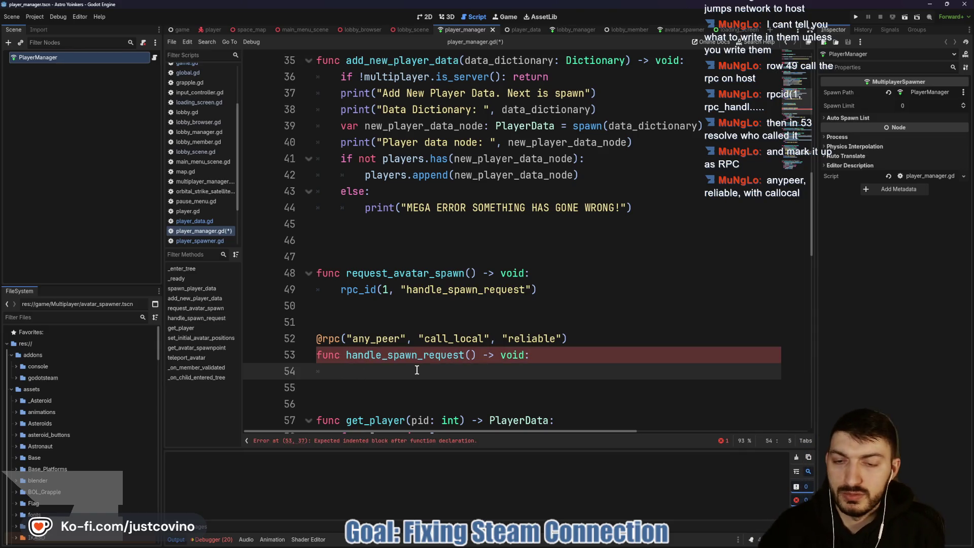
{"action": "type", "text": "pass"}
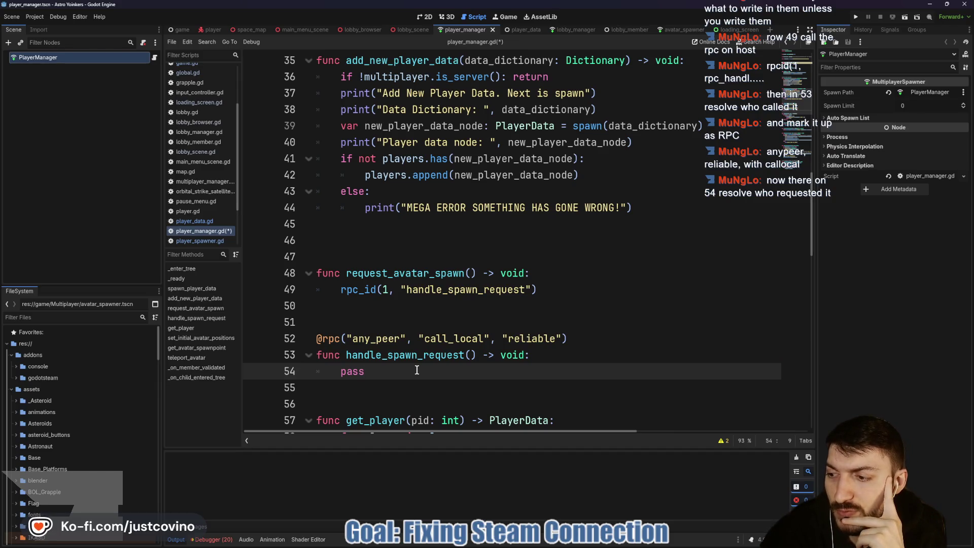
Step: Replace pass with pid = multiplayer.get_remote_sender_id() in handle_spawn_request
{"action": "key", "text": "BackSpace"}
{"action": "type", "text": "if"}
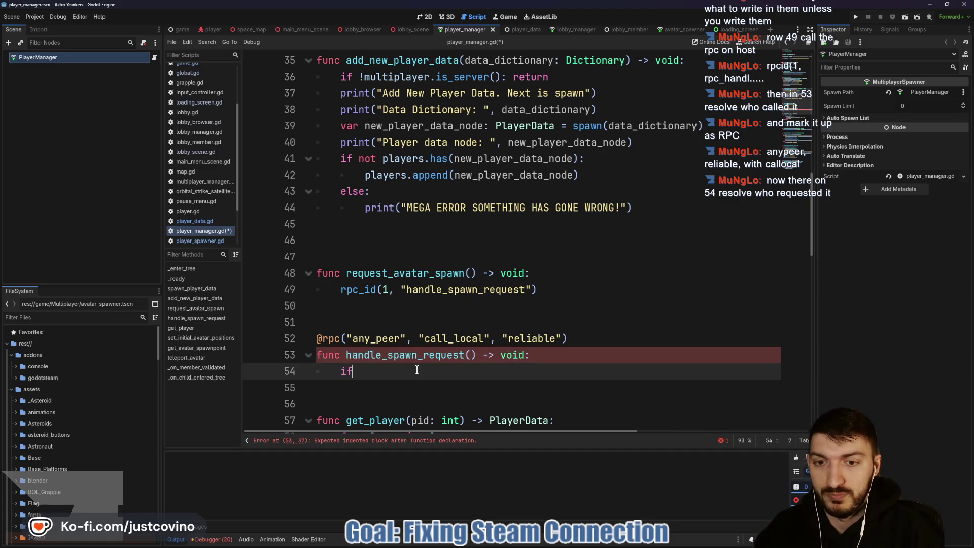
{"action": "key", "text": "BackSpace"}
{"action": "key", "text": "BackSpace"}
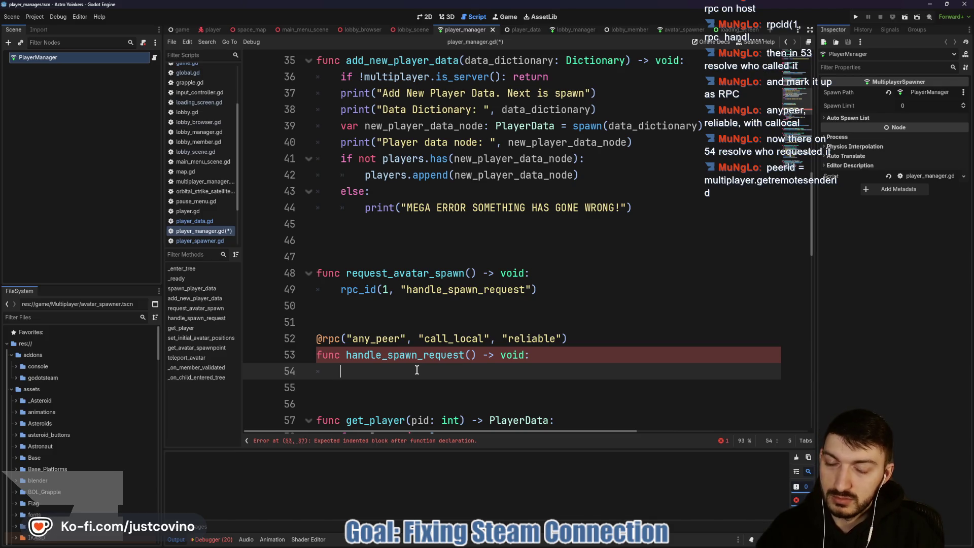
{"action": "type", "text": "pid ="}
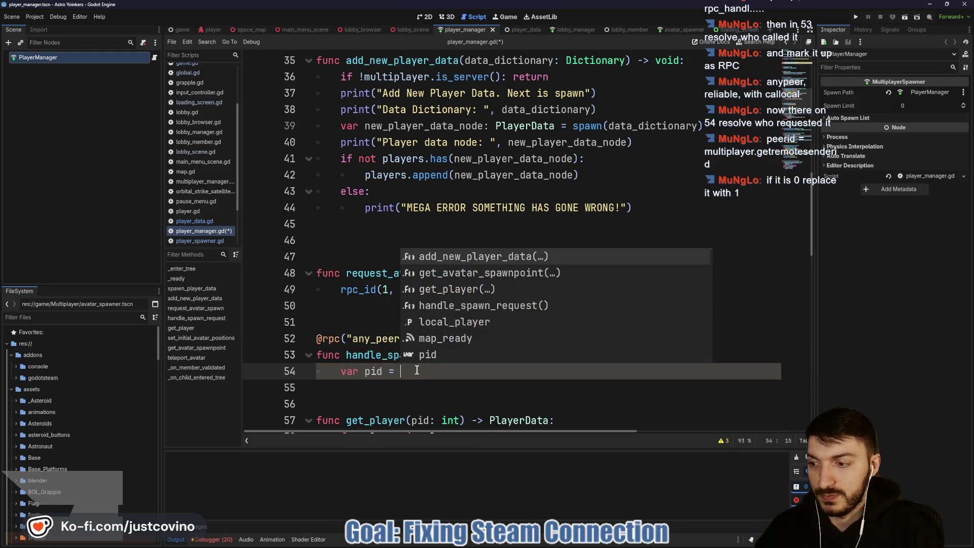
{"action": "type", "text": " multiplayer"}
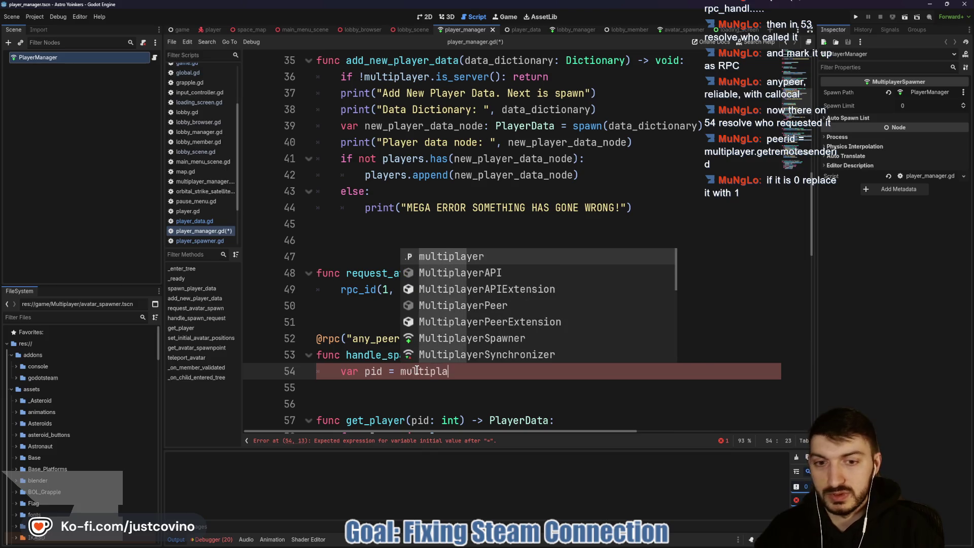
{"action": "type", "text": ".get_rem"}
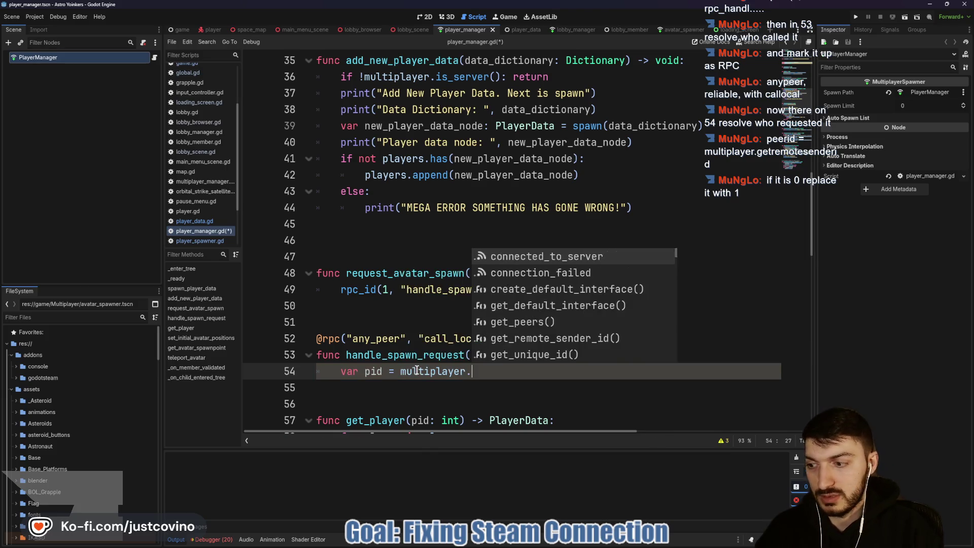
{"action": "key", "text": "Return"}
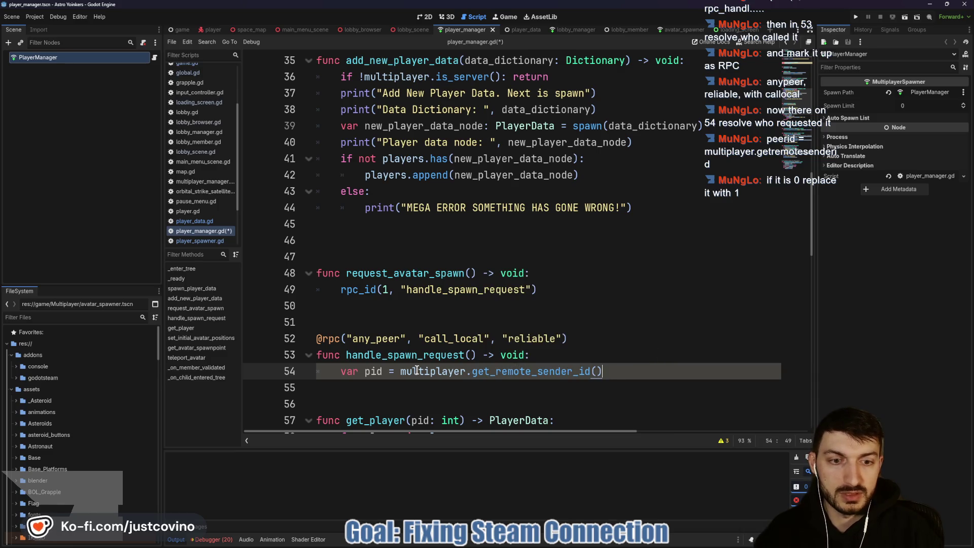
{"action": "key", "text": "Return"}
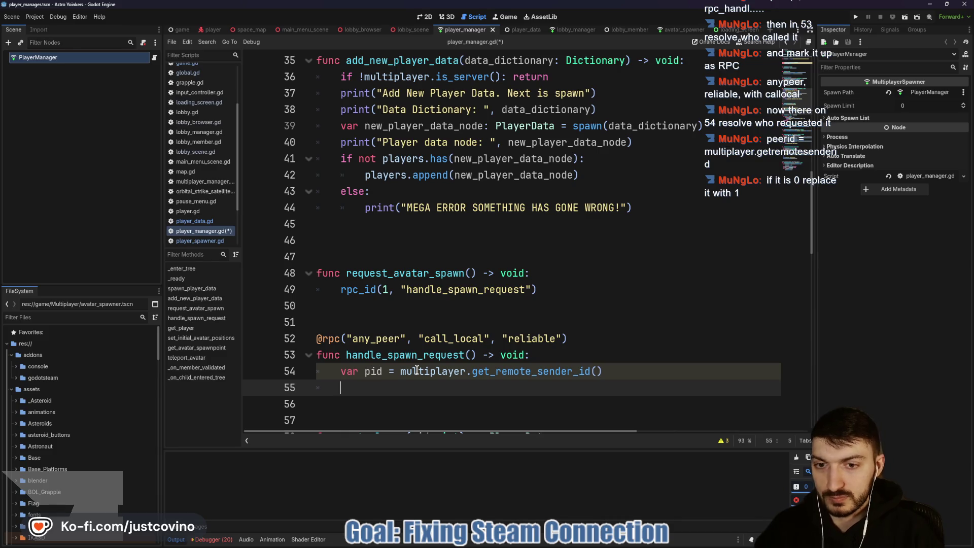
Step: Add an if pid == 0 check that sets pid to 1
{"action": "type", "text": "if pid == 0:"}
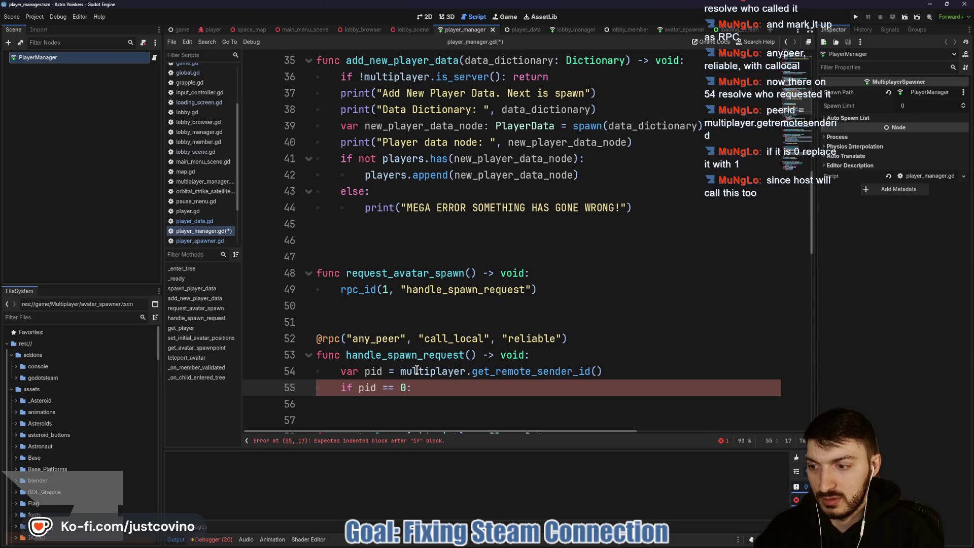
{"action": "key", "text": "Return"}
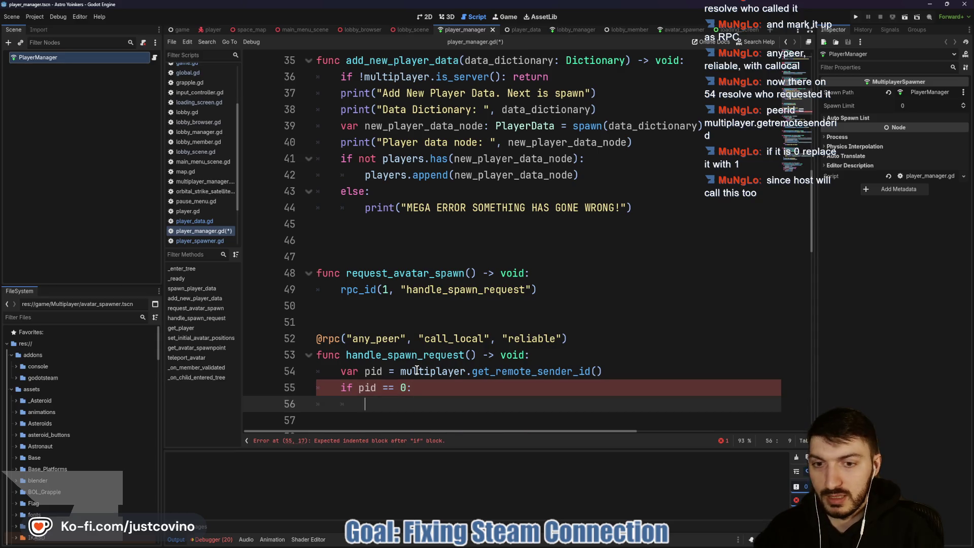
{"action": "type", "text": "id = 1"}
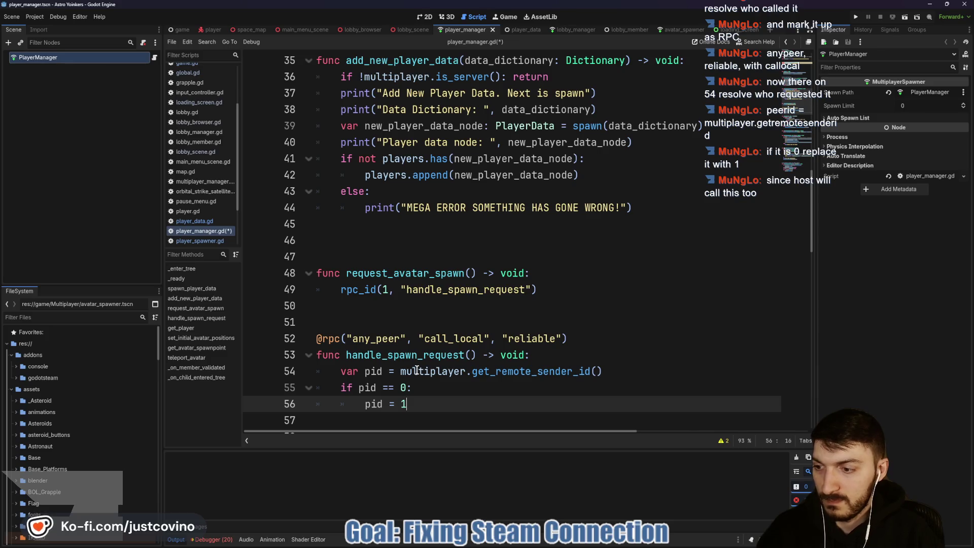
{"action": "scroll", "coordinate": [521, 363], "scroll_direction": "down", "scroll_amount": 2}
{"action": "scroll", "coordinate": [507, 350], "scroll_direction": "up", "scroll_amount": 1}
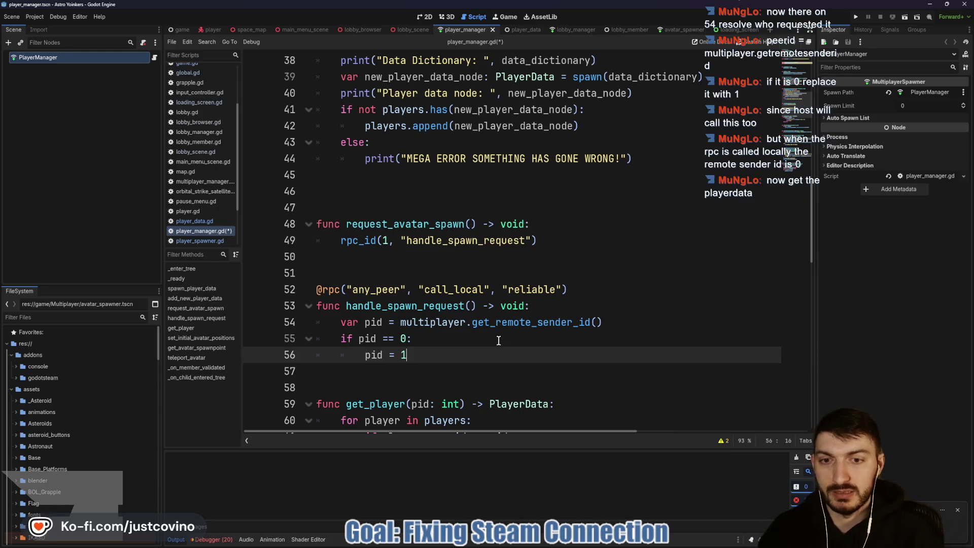
Step: Add AvatarSpawner.current.spawn(get_player(pid)) on line 57 with a blank line below
{"action": "key", "text": "Return"}
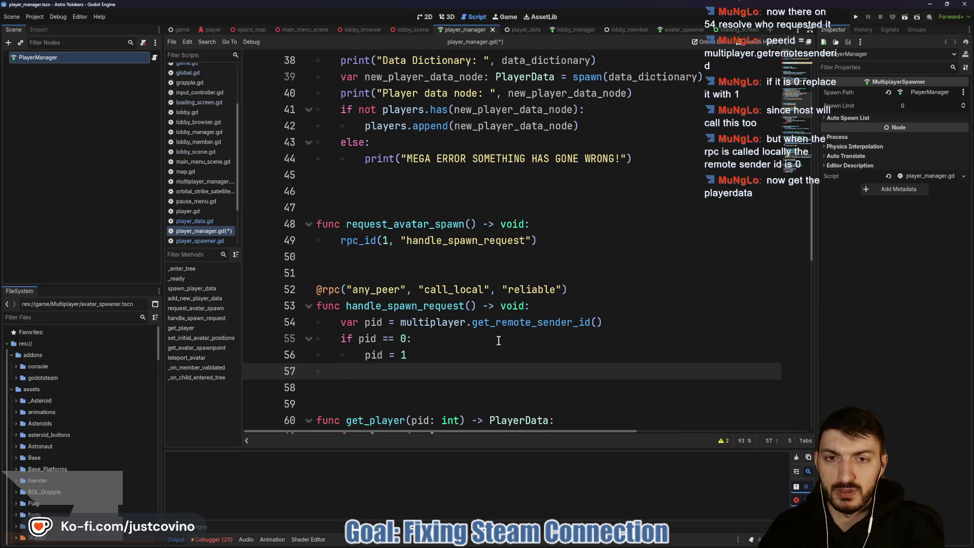
{"action": "type", "text": "get"}
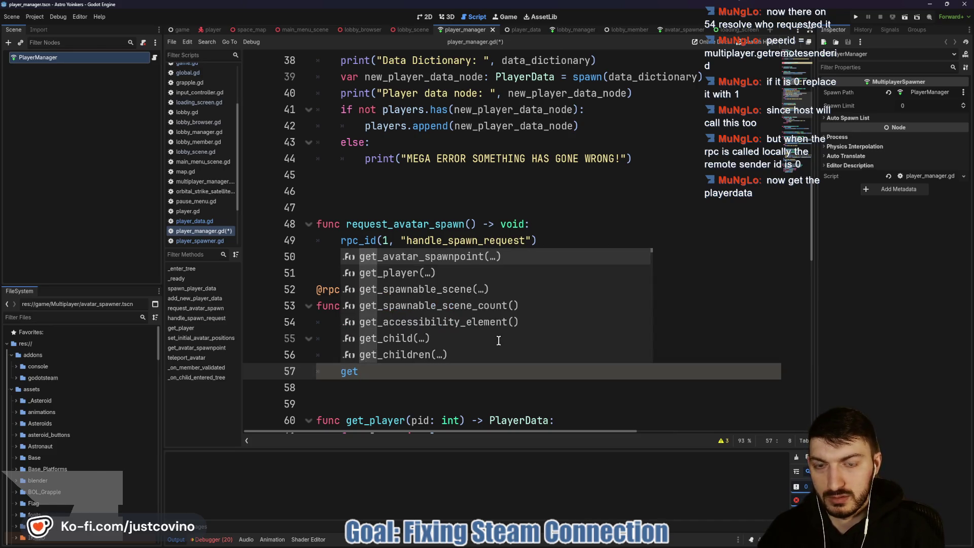
{"action": "type", "text": "_p"}
{"action": "key", "text": "Return"}
{"action": "type", "text": "pid"}
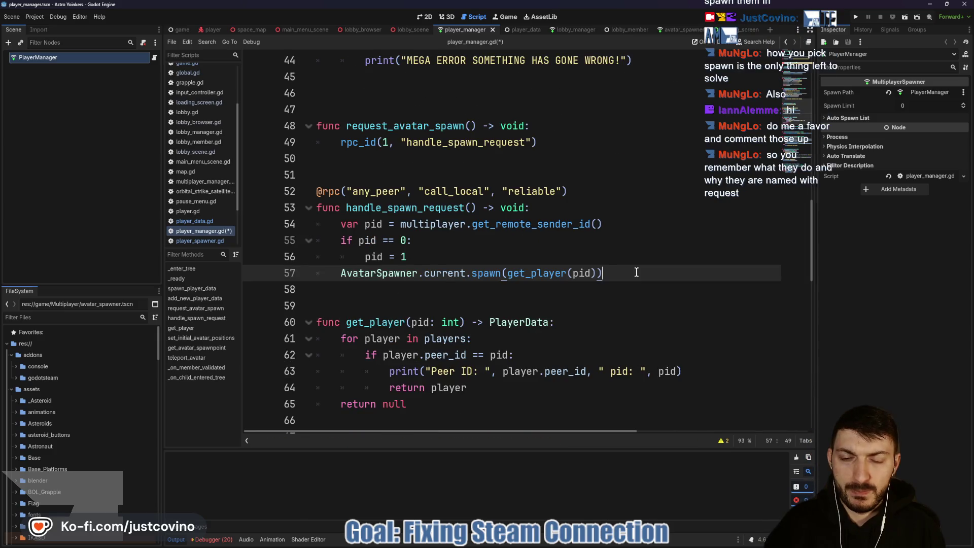
{"action": "key", "text": "Return"}
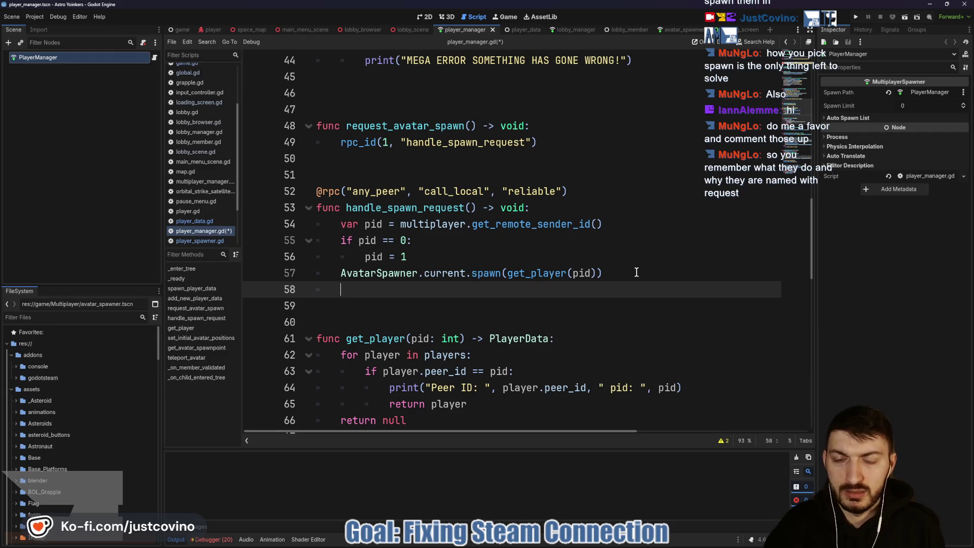
{"action": "scroll", "coordinate": [635, 273], "scroll_direction": "down", "scroll_amount": 4}
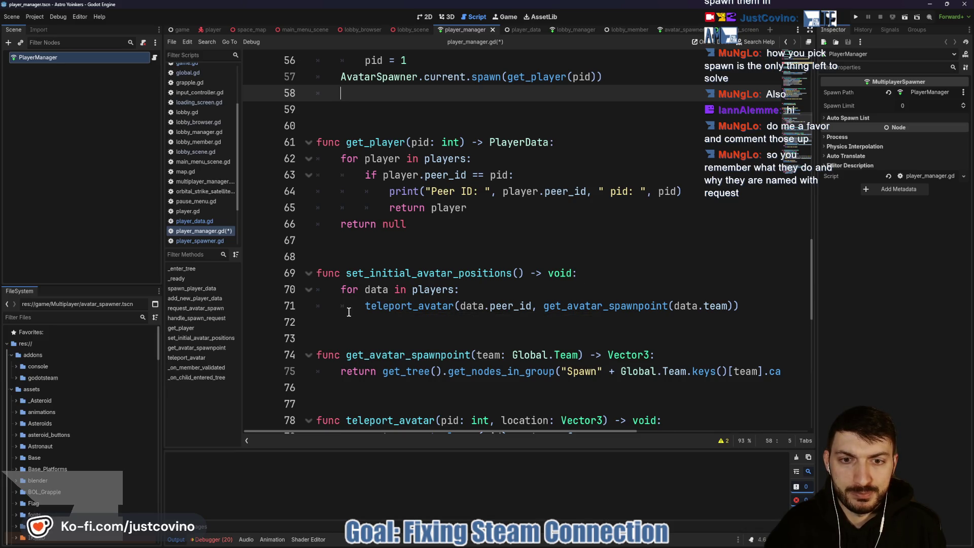
{"action": "scroll", "coordinate": [528, 289], "scroll_direction": "up", "scroll_amount": 2}
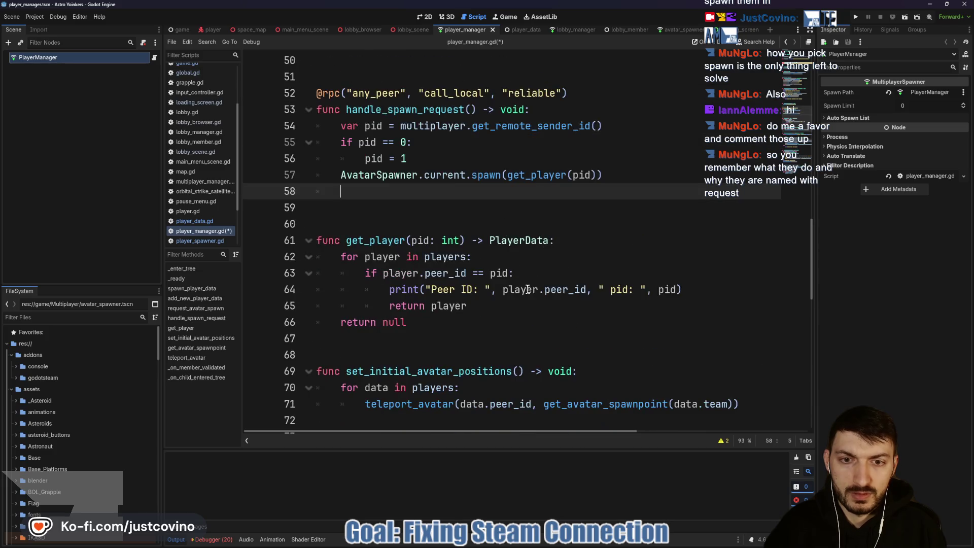
Step: Start a teleport_avatar(pid, get_avatar_spawnpoint(...)) call below the spawn line
{"action": "type", "text": "lepo"}
{"action": "key", "text": "Return"}
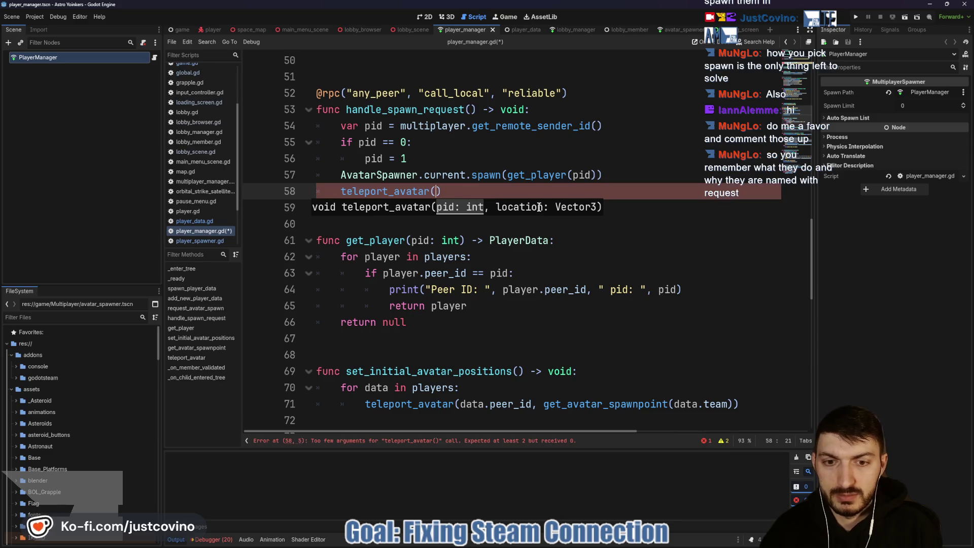
{"action": "type", "text": "pid"}
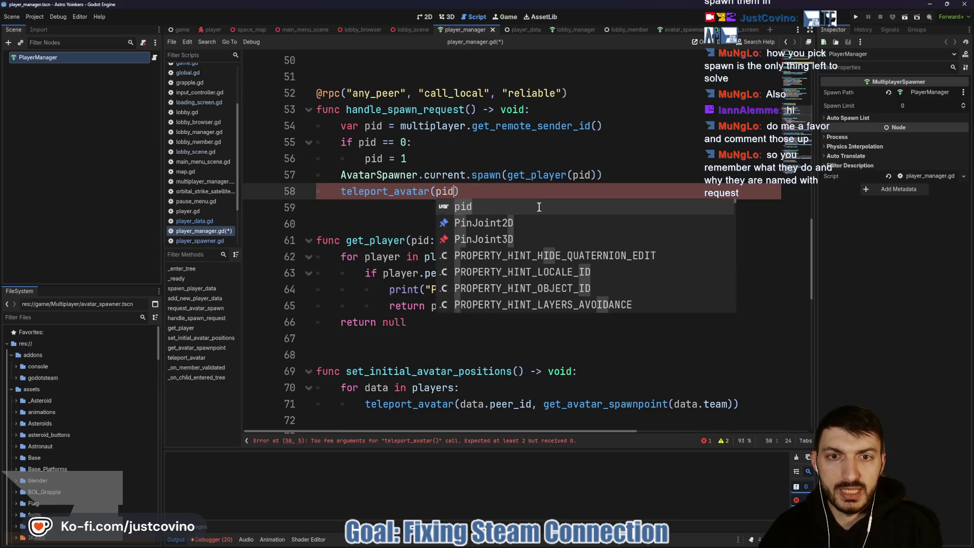
{"action": "type", "text": ", get"}
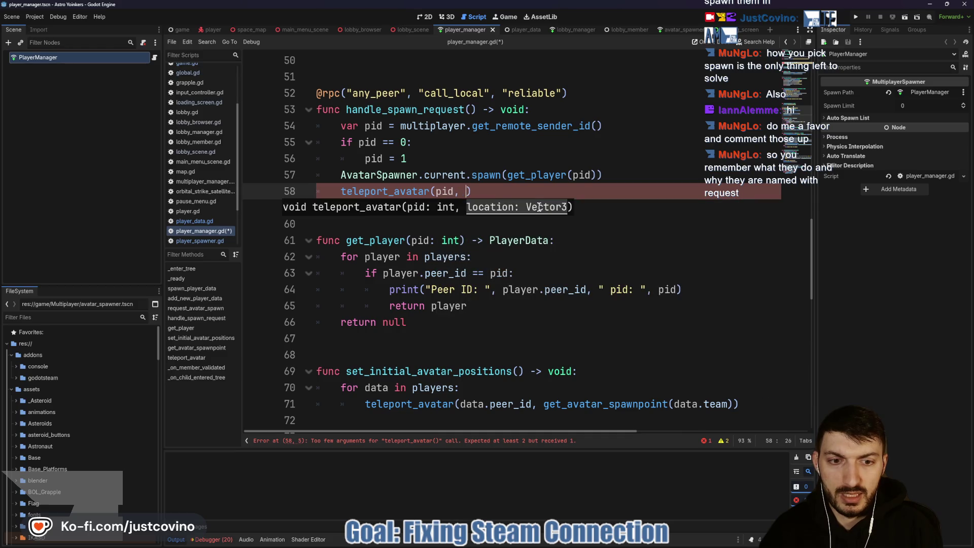
{"action": "key", "text": "Return"}
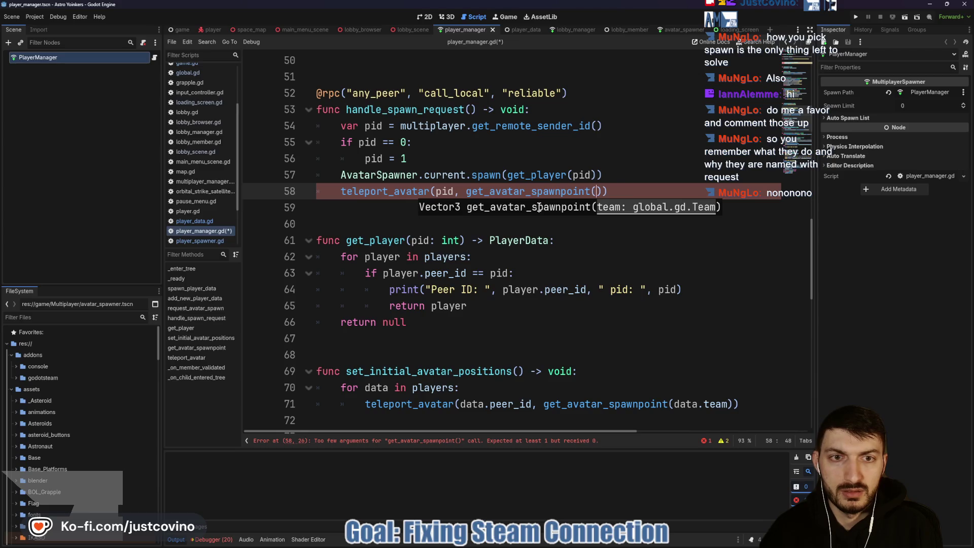
{"action": "type", "text": "g"}
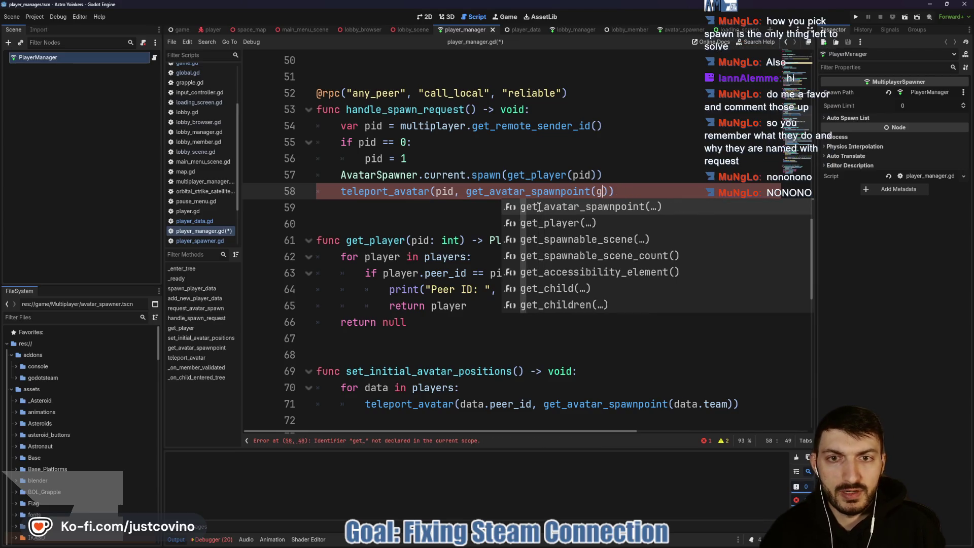
Step: Add var data = get_player(pid) and pass data to the spawn call instead
{"action": "left_click", "coordinate": [442, 161]}
{"action": "key", "text": "Return"}
{"action": "type", "text": "var data = get_pla"}
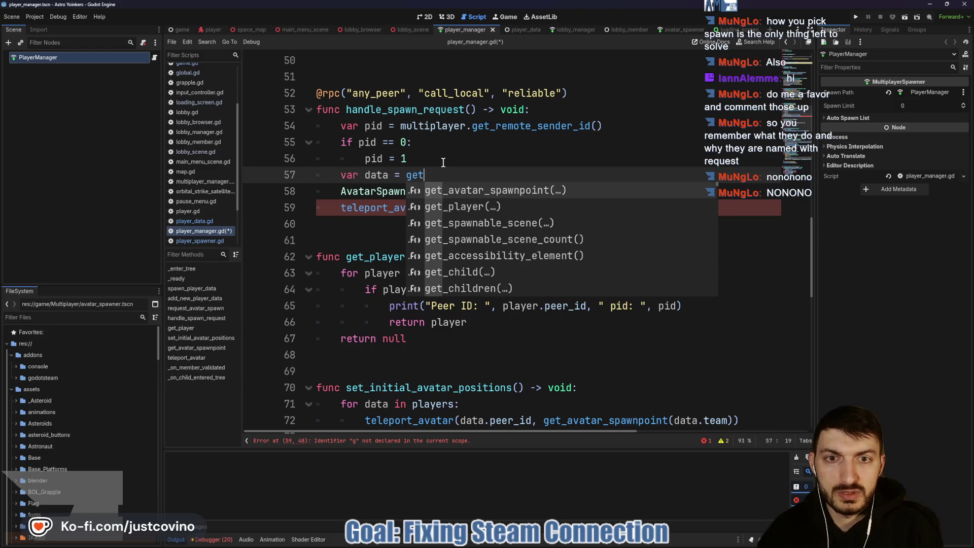
{"action": "key", "text": "Return"}
{"action": "type", "text": "pid"}
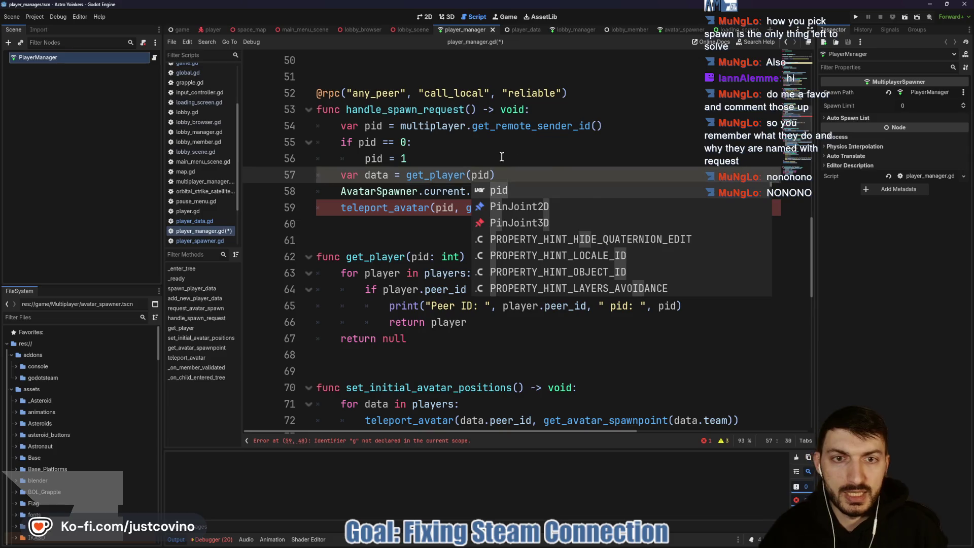
{"action": "type", "text": ")"}
{"action": "left_click_drag", "start_coordinate": [596, 192], "coordinate": [517, 189]}
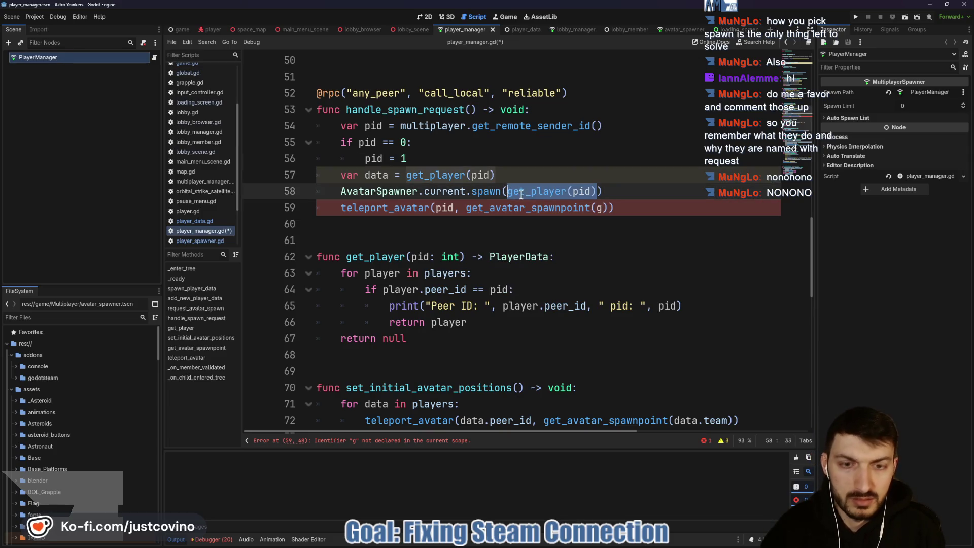
{"action": "type", "text": "data)"}
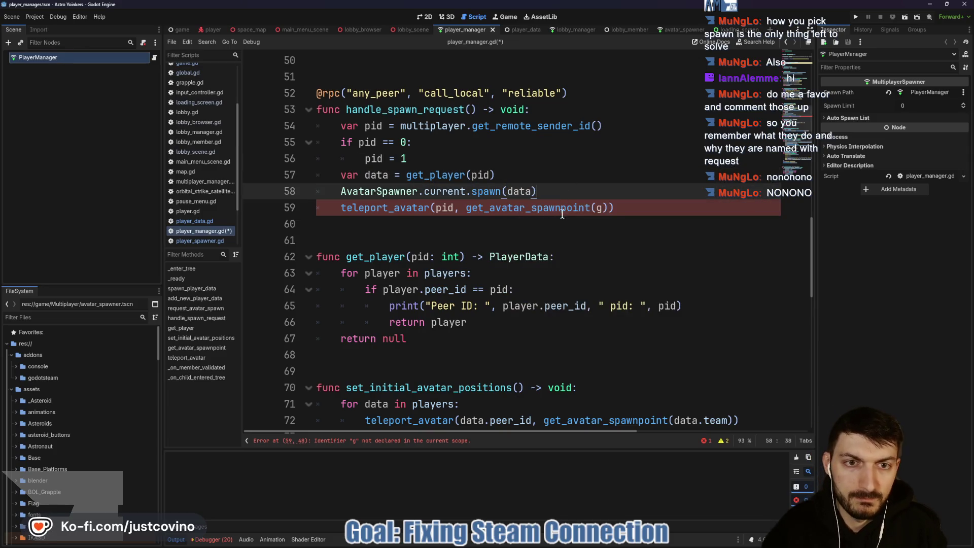
Step: Spawn from data.generate_data_dictionary() and pass data to get_avatar_spawnpoint
{"action": "left_click", "coordinate": [603, 208]}
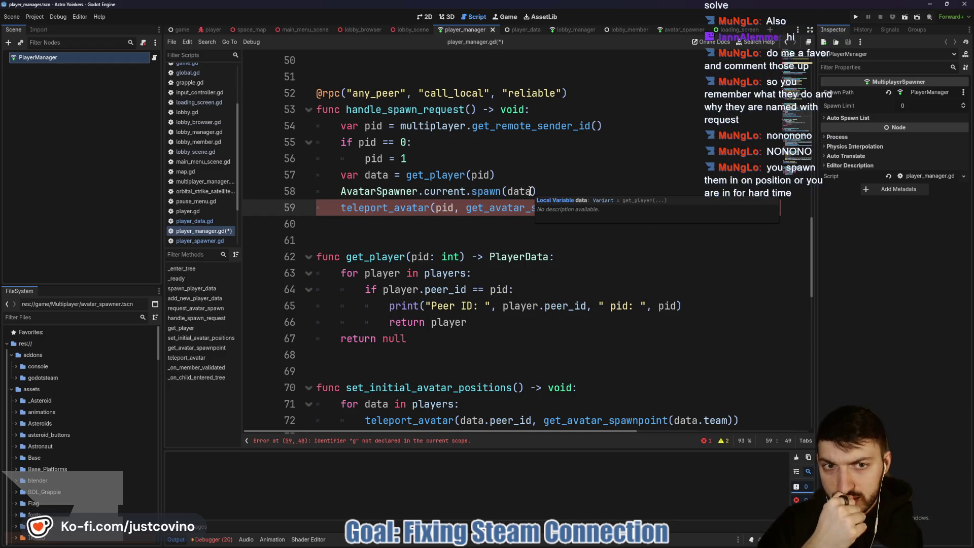
{"action": "left_click", "coordinate": [530, 190]}
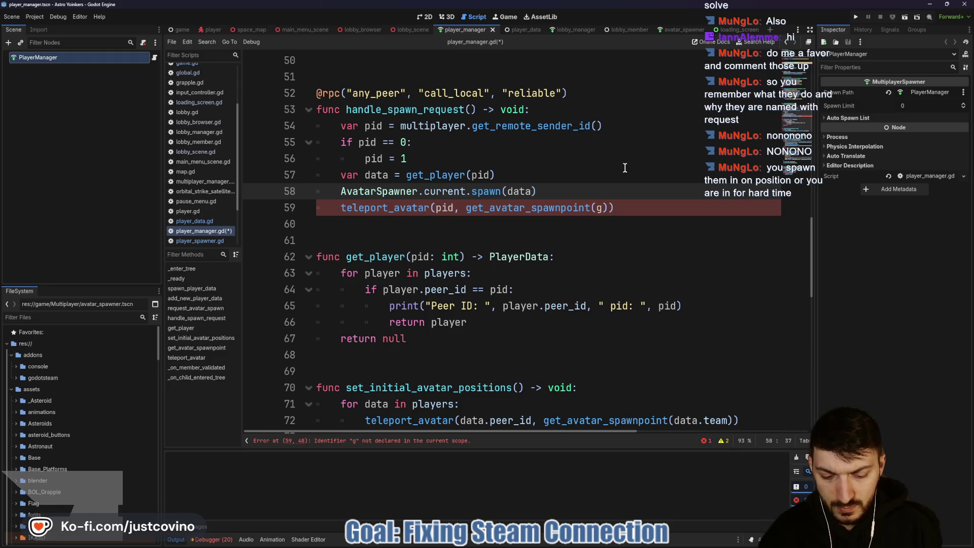
{"action": "type", "text": ".gen"}
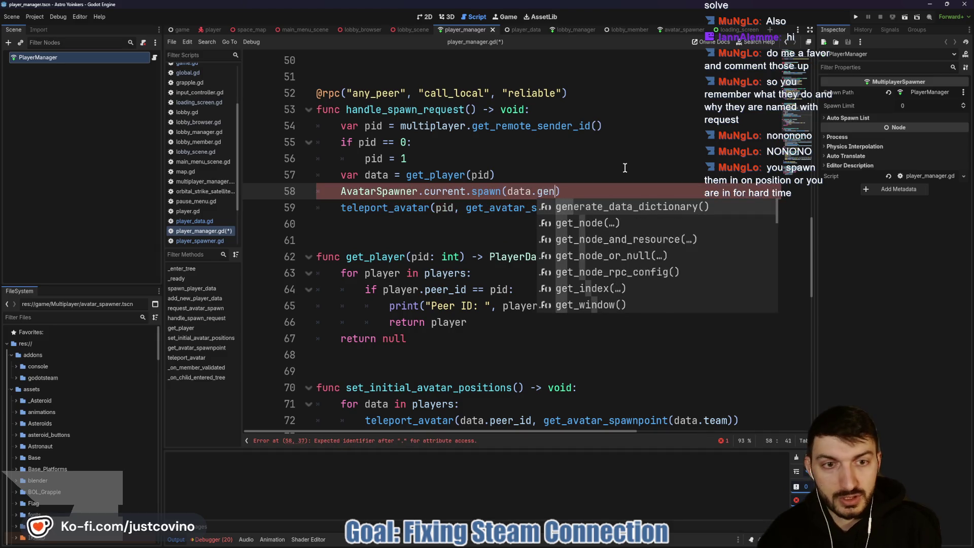
{"action": "key", "text": "Return"}
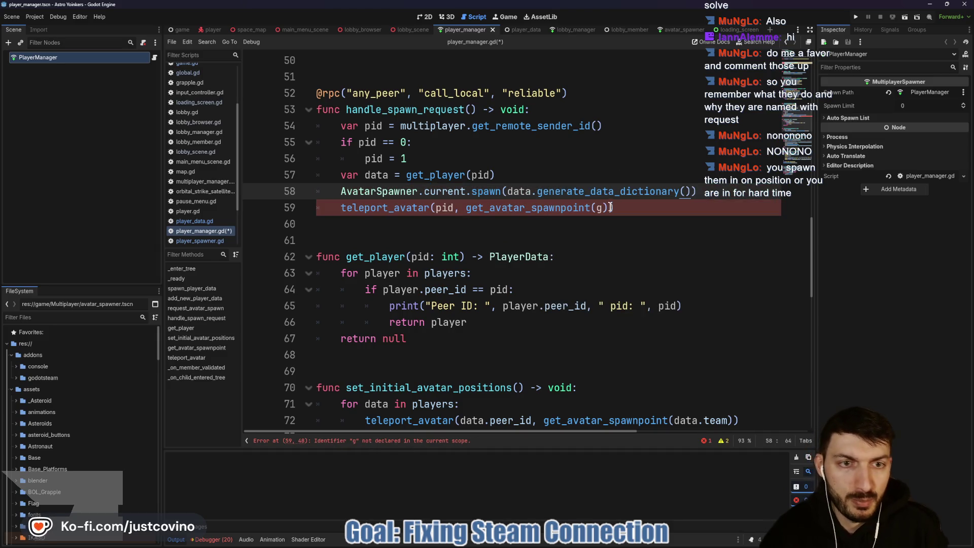
{"action": "left_click", "coordinate": [603, 208]}
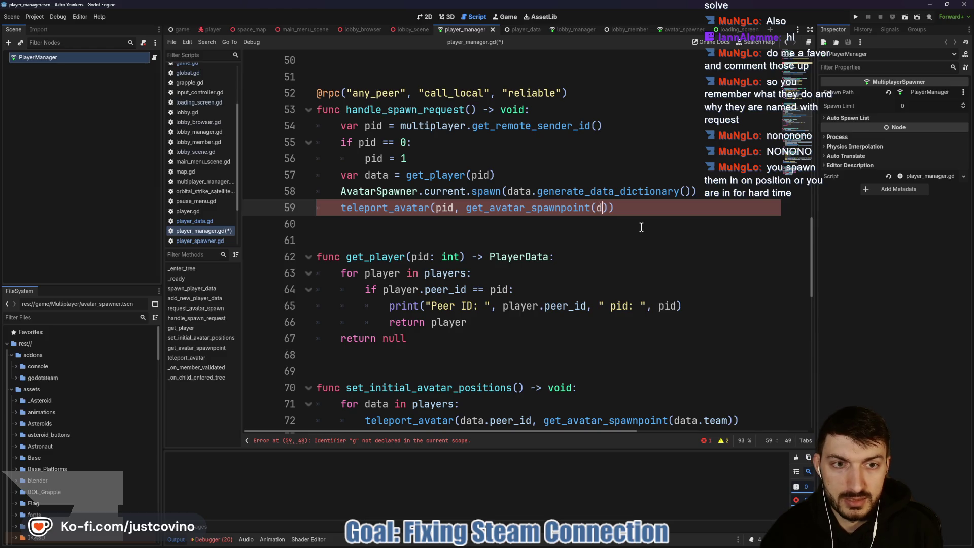
{"action": "key", "text": "BackSpace"}
{"action": "type", "text": "data"}
Step: Save player_manager.gd and jump to the AvatarSpawner script
{"action": "left_click", "coordinate": [648, 208]}
{"action": "key", "text": "ctrl+s"}
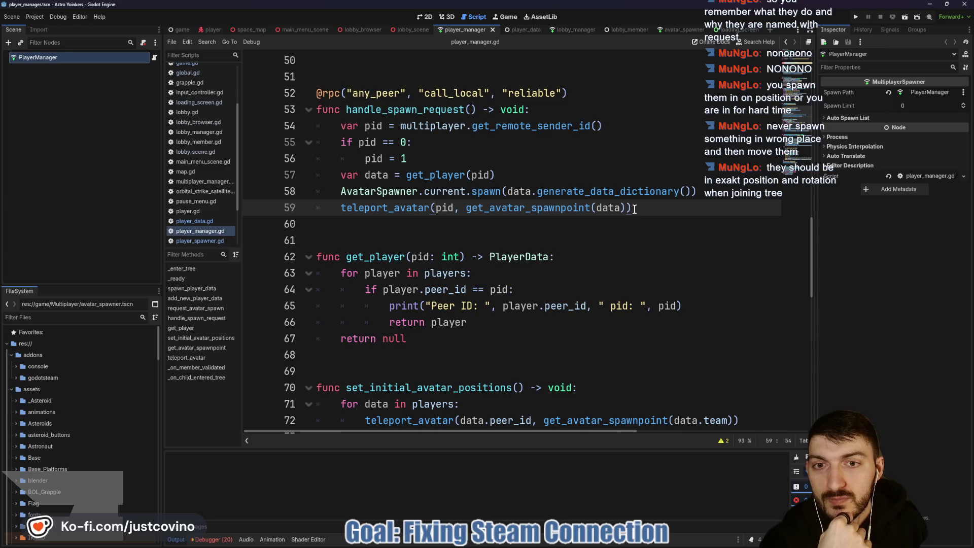
{"action": "left_click", "coordinate": [372, 191], "text": "ctrl"}
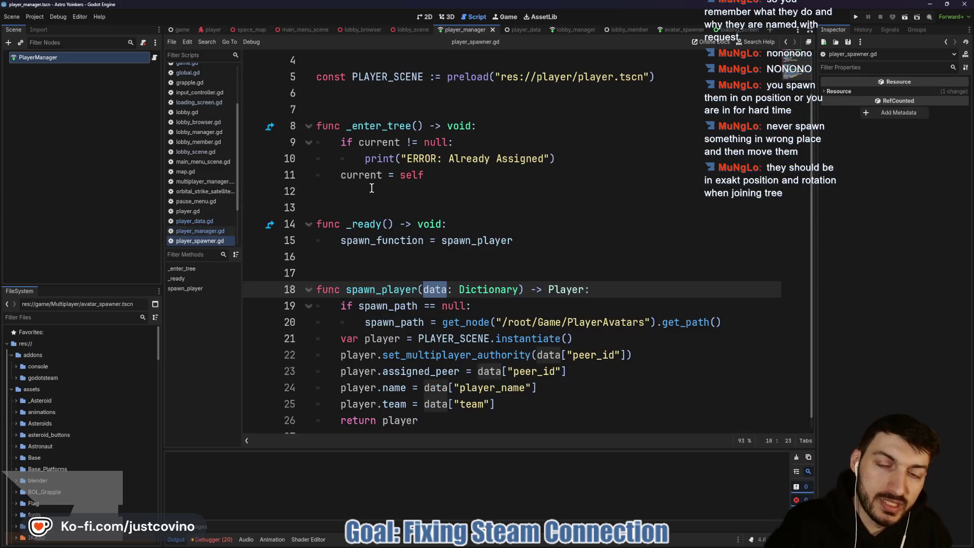
Step: Add player.global_transform = data["starting_transform"] after line 25, save, and switch to player_data.gd
{"action": "scroll", "coordinate": [565, 254], "scroll_direction": "down", "scroll_amount": 1}
{"action": "left_click", "coordinate": [559, 387]}
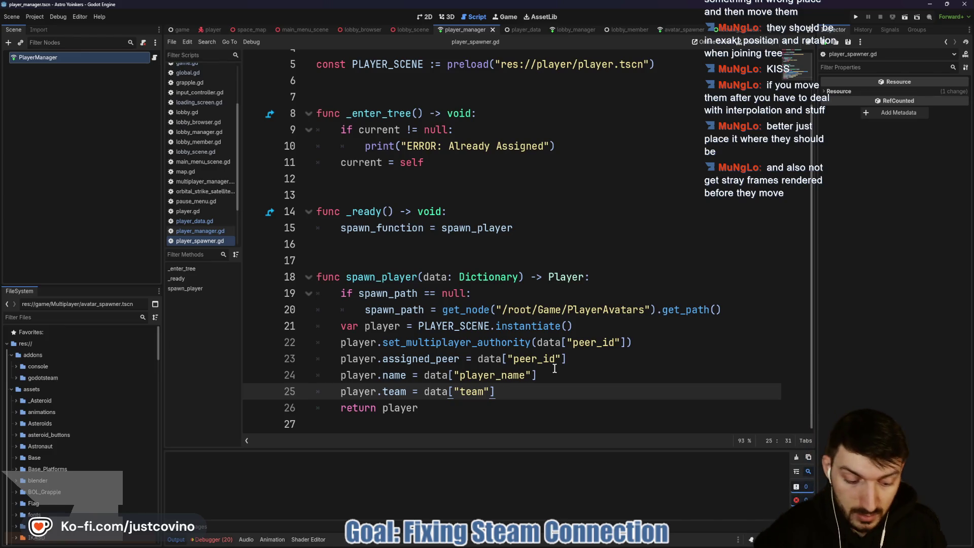
{"action": "key", "text": "Return"}
{"action": "type", "text": "player."}
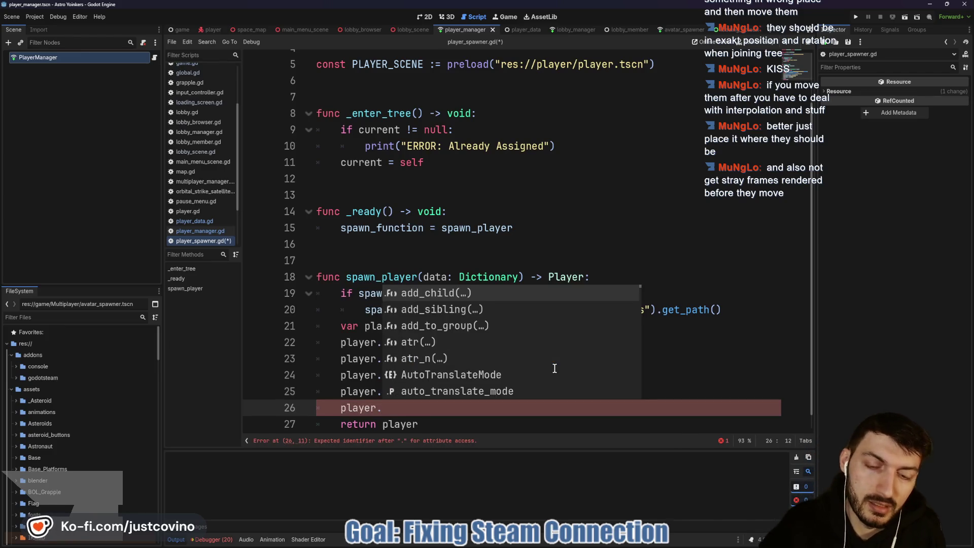
{"action": "type", "text": "global_transform"}
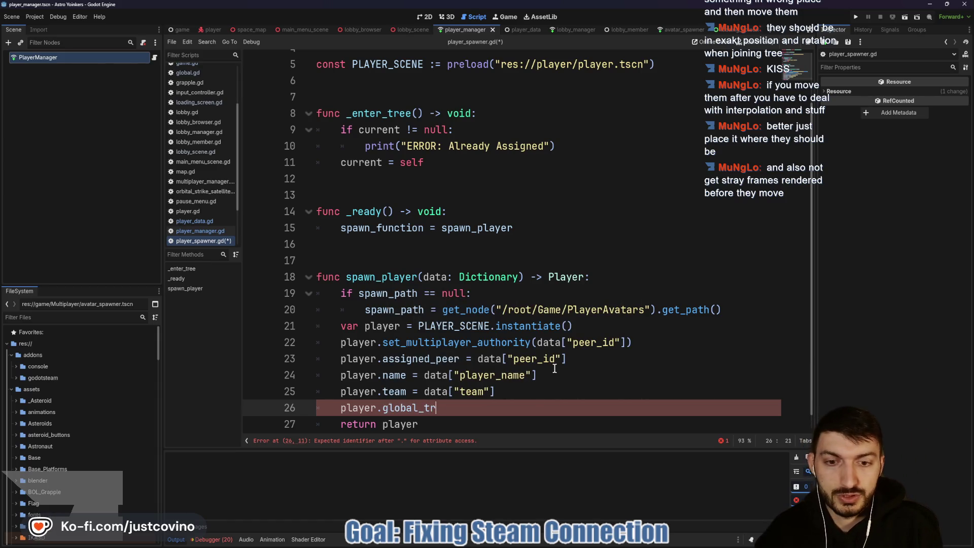
{"action": "type", "text": " = data"}
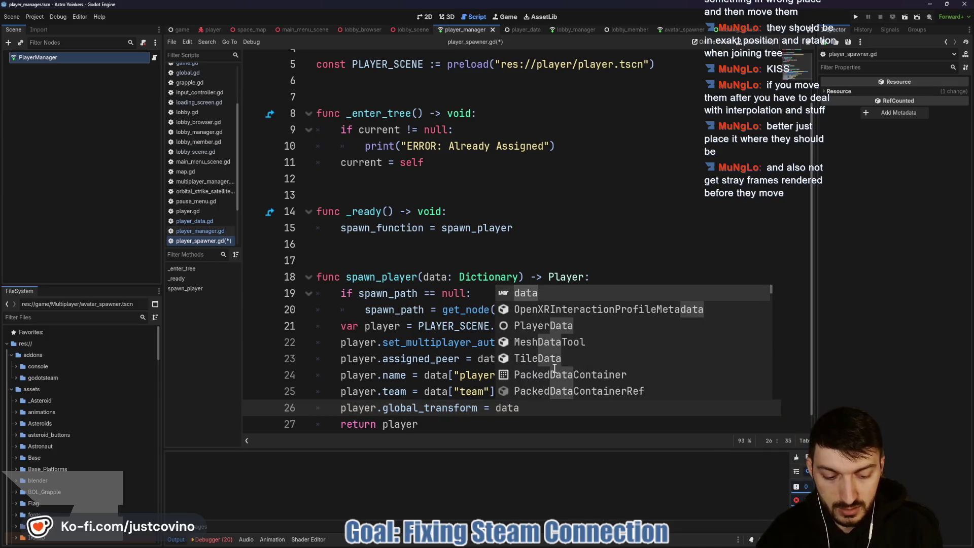
{"action": "type", "text": "[\""}
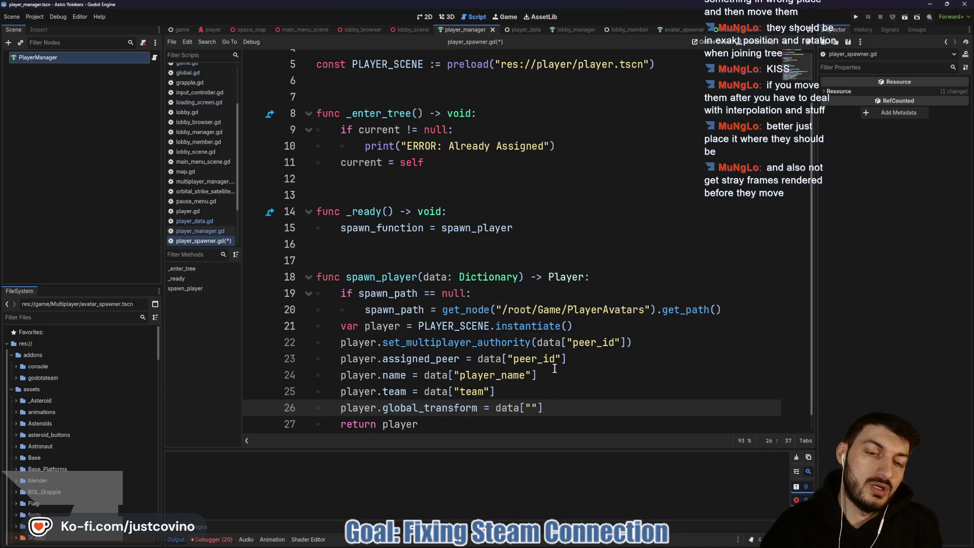
{"action": "type", "text": "starting_transform"}
{"action": "key", "text": "End"}
{"action": "key", "text": "ctrl+s"}
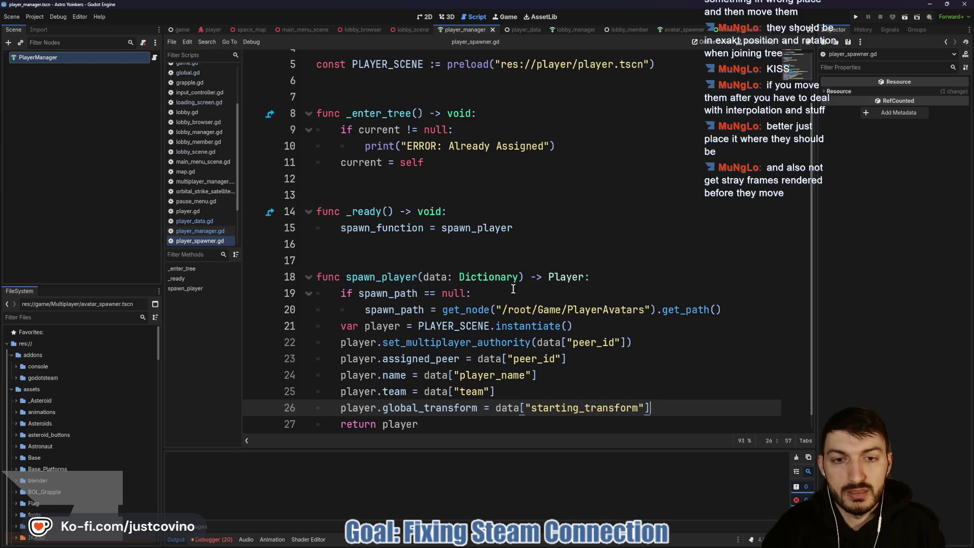
{"action": "key", "text": "ctrl+Tab"}
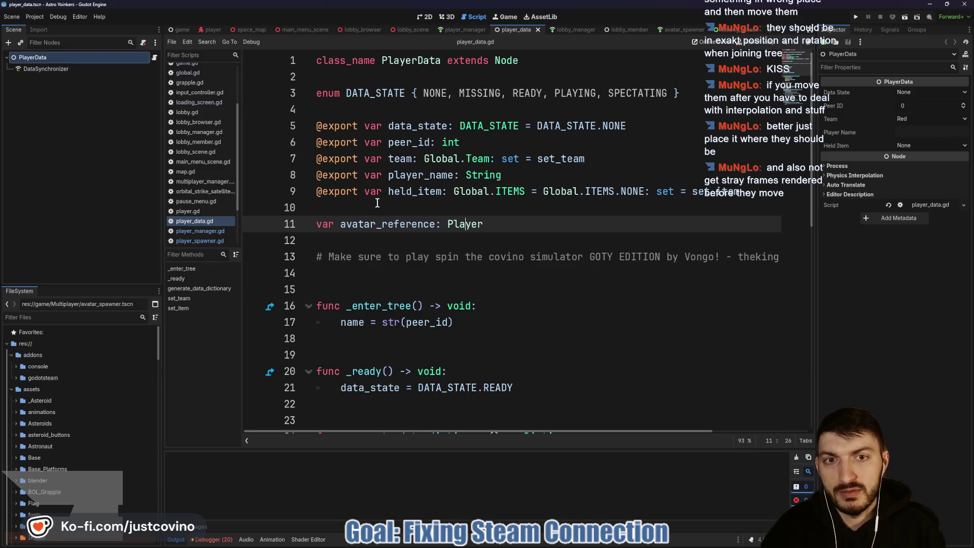
Step: Add a "starting_transform" key under team in generate_data_dictionary, then switch to lobby_scene.gd
{"action": "scroll", "coordinate": [479, 258], "scroll_direction": "down", "scroll_amount": 5}
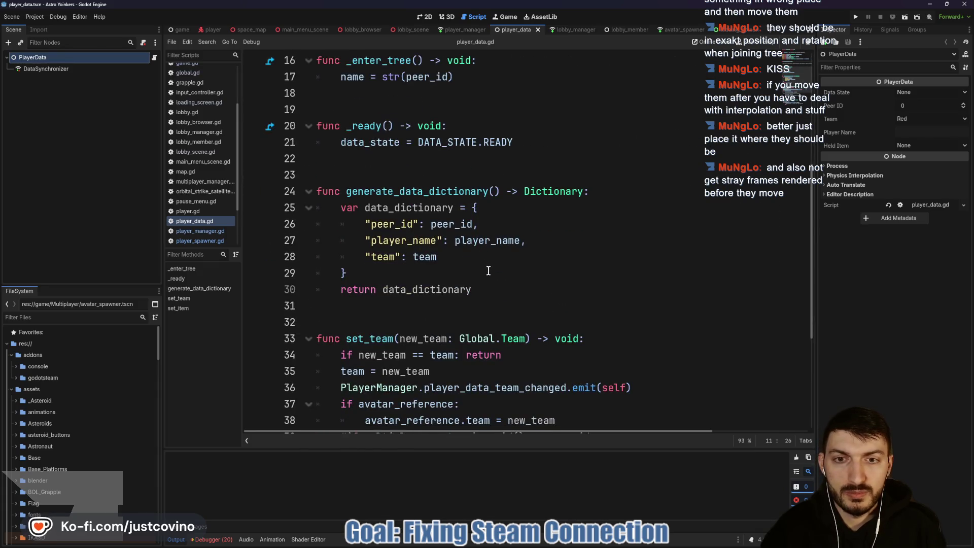
{"action": "left_click", "coordinate": [462, 258]}
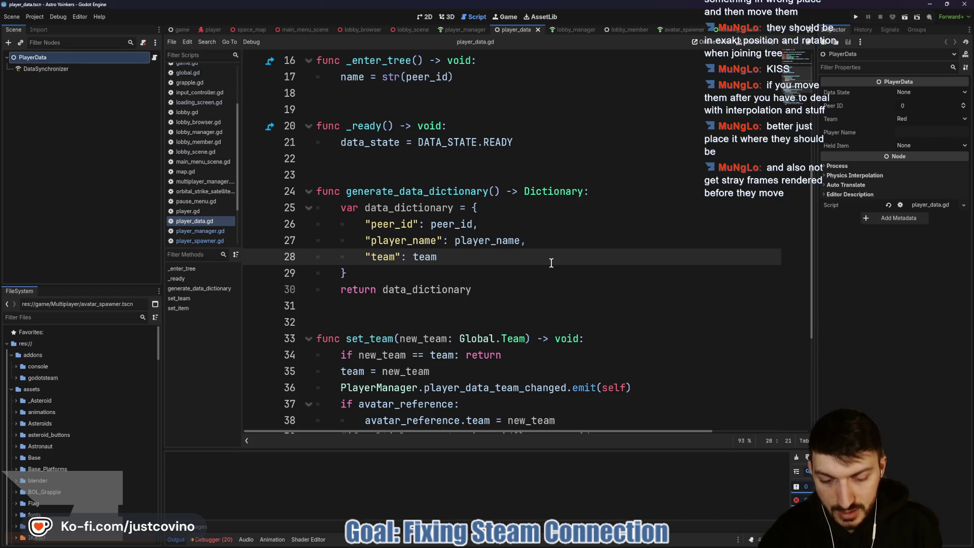
{"action": "type", "text": ",avatar_reference"}
{"action": "key", "text": "BackSpace"}
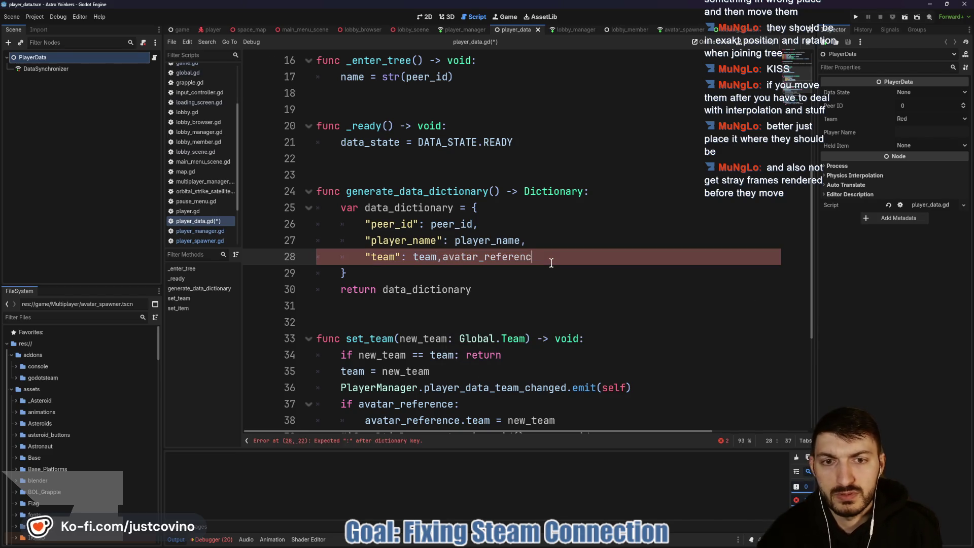
{"action": "key", "text": "BackSpace"}
{"action": "key", "text": "BackSpace"}
{"action": "key", "text": "BackSpace"}
{"action": "key", "text": "Return"}
{"action": "type", "text": "\"starting"}
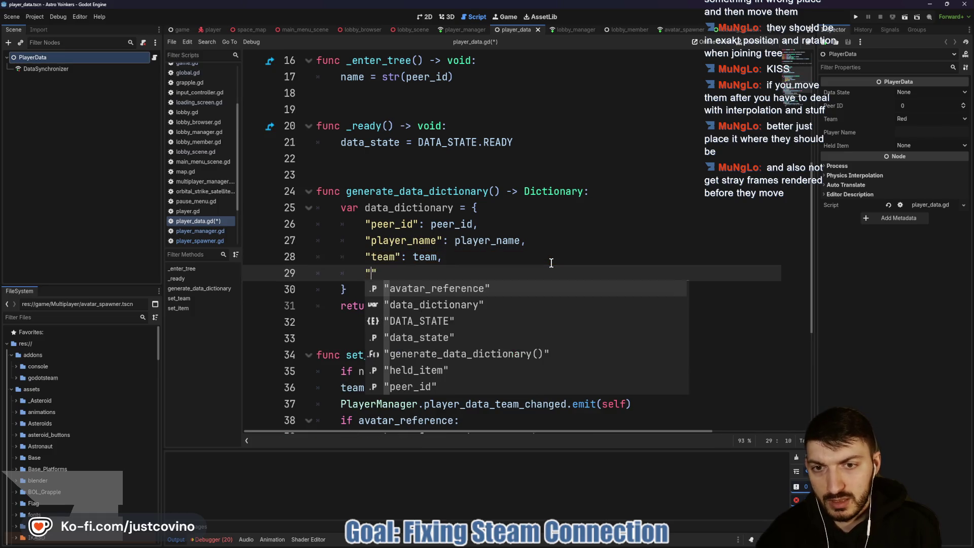
{"action": "type", "text": "_transform\""}
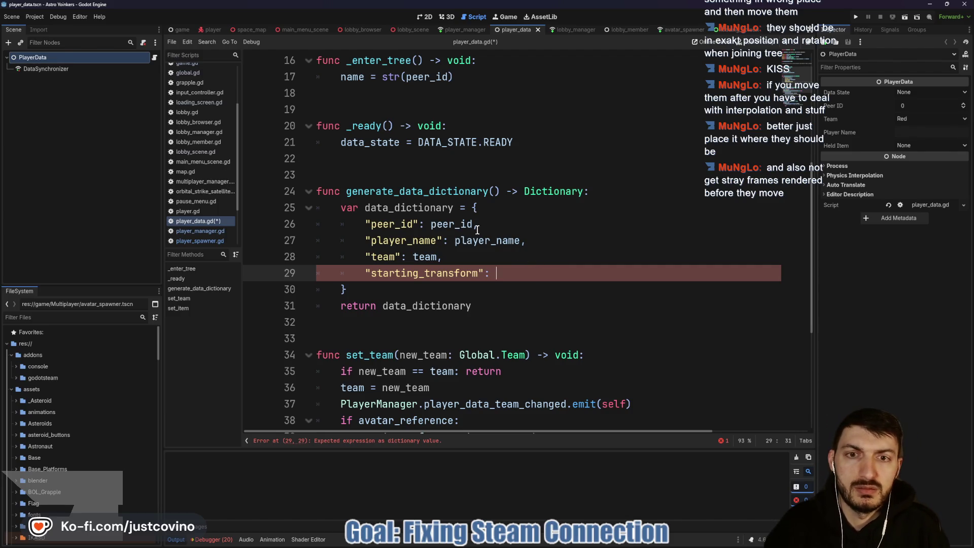
{"action": "left_click", "coordinate": [411, 30]}
{"action": "scroll", "coordinate": [534, 230], "scroll_direction": "down", "scroll_amount": 3}
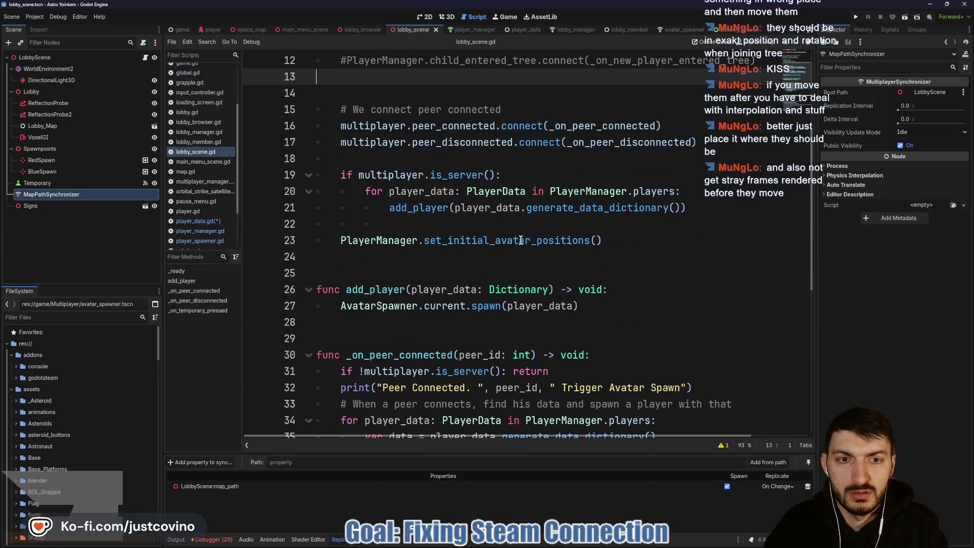
Step: Jump to player_manager.gd and inspect the spawn point lookup expression on line 76
{"action": "scroll", "coordinate": [513, 241], "scroll_direction": "down", "scroll_amount": 1}
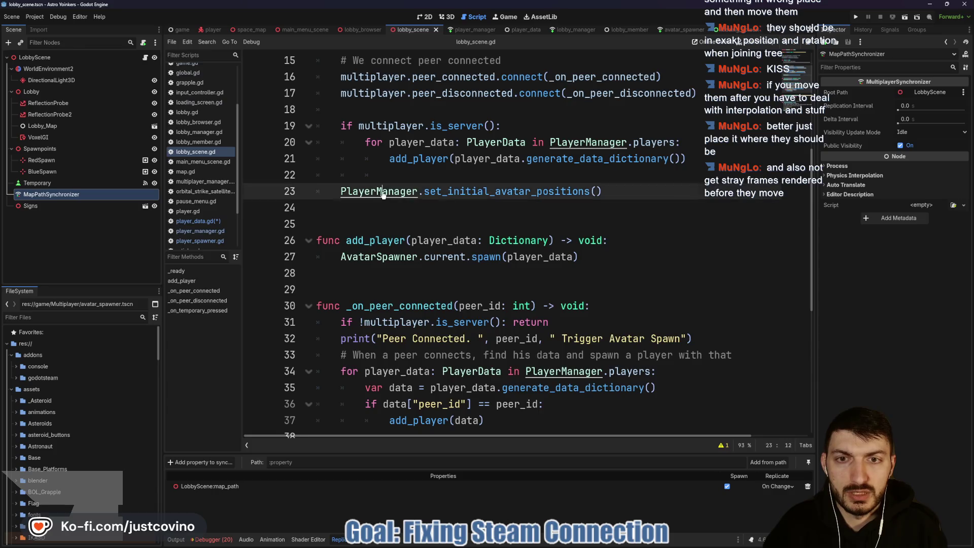
{"action": "left_click", "coordinate": [385, 193], "text": "ctrl"}
{"action": "scroll", "coordinate": [520, 223], "scroll_direction": "down", "scroll_amount": 10}
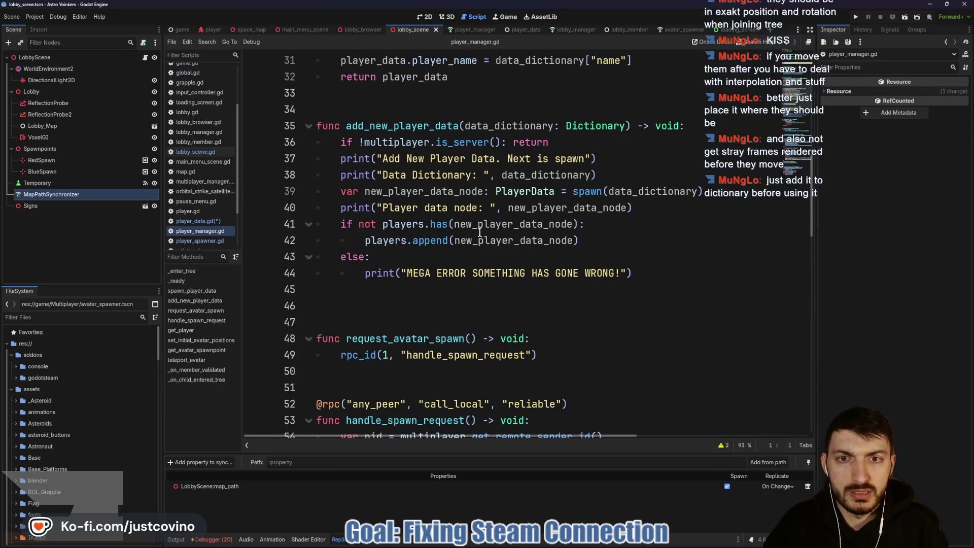
{"action": "scroll", "coordinate": [480, 232], "scroll_direction": "down", "scroll_amount": 4}
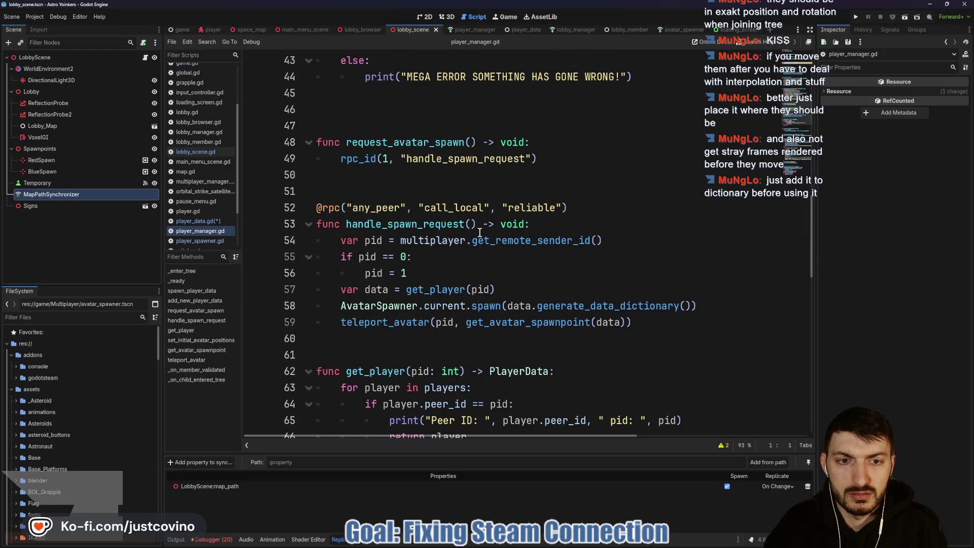
{"action": "scroll", "coordinate": [480, 232], "scroll_direction": "down", "scroll_amount": 2}
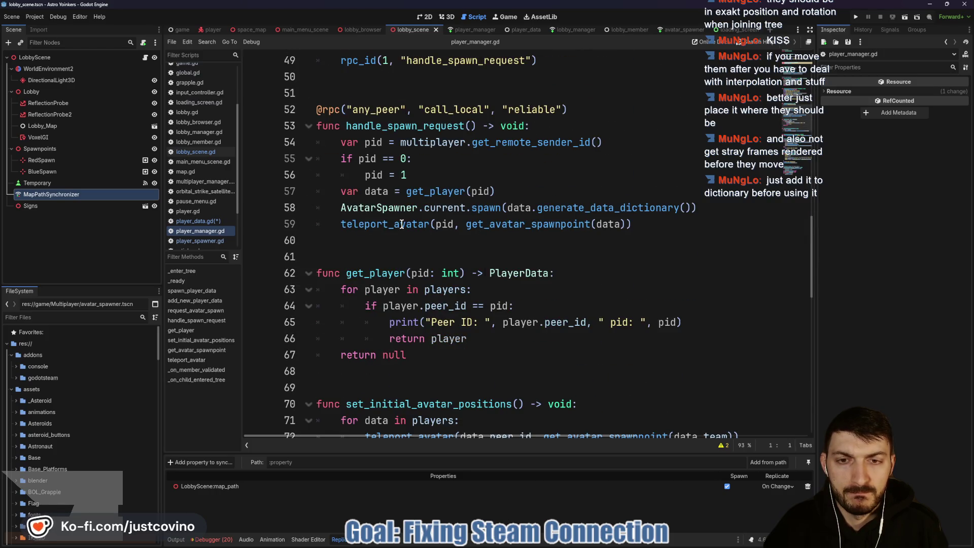
{"action": "scroll", "coordinate": [523, 213], "scroll_direction": "down", "scroll_amount": 2}
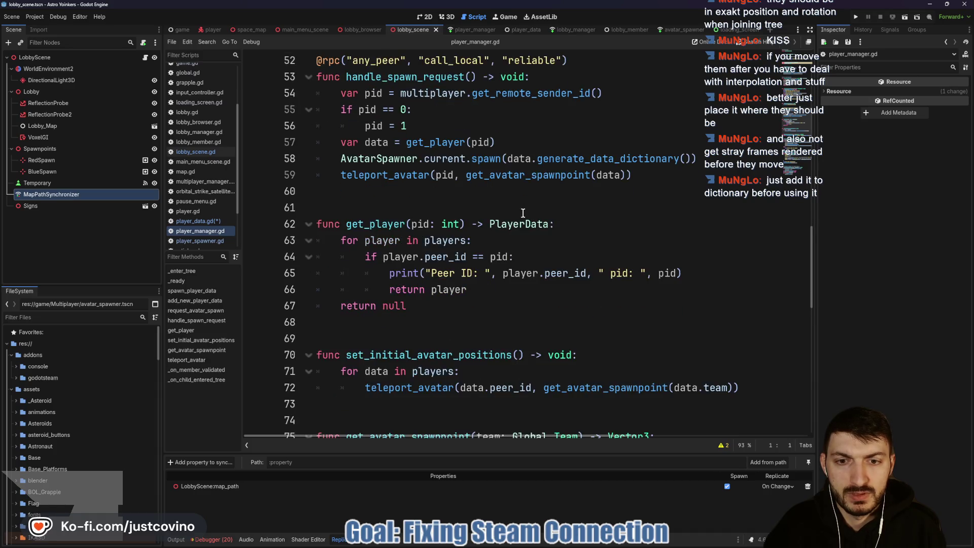
{"action": "scroll", "coordinate": [520, 213], "scroll_direction": "down", "scroll_amount": 2}
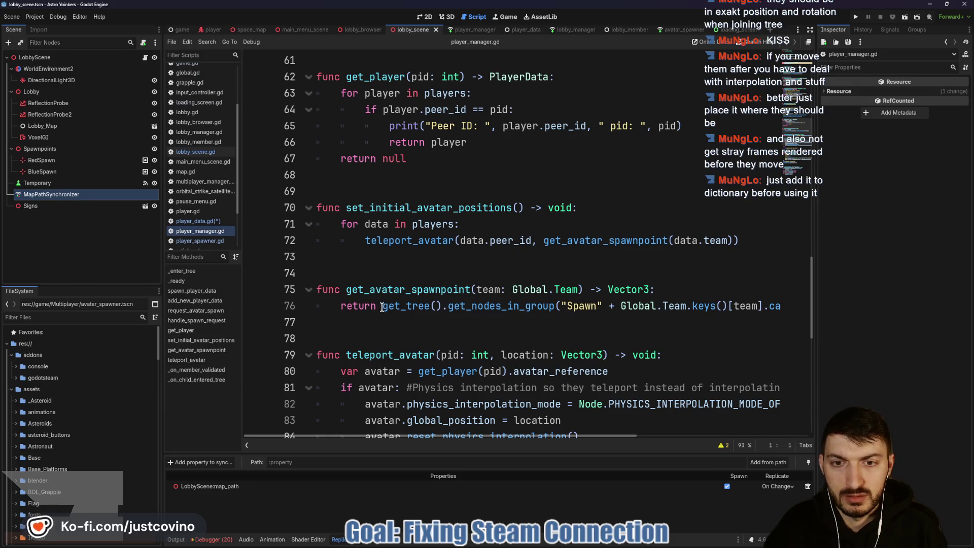
{"action": "left_click_drag", "start_coordinate": [382, 307], "coordinate": [784, 307]}
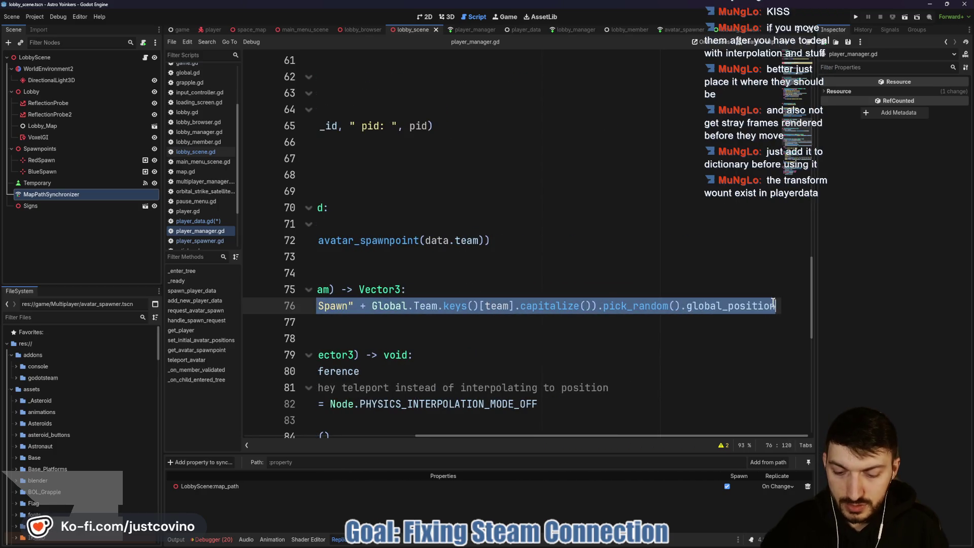
{"action": "scroll", "coordinate": [558, 293], "scroll_direction": "left", "scroll_amount": 5}
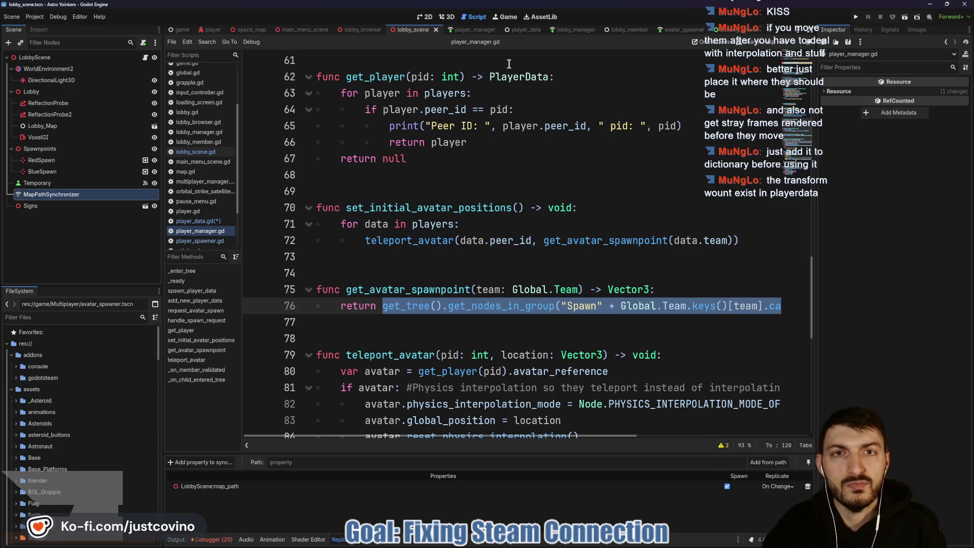
Step: Delete the "starting_transform" line from player_data.gd, then return to player_manager.gd
{"action": "left_click", "coordinate": [516, 29]}
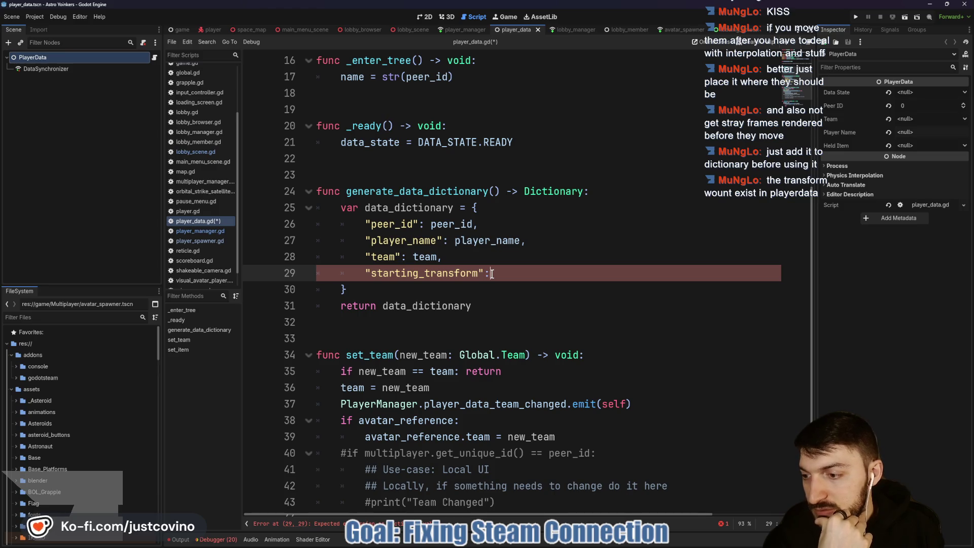
{"action": "left_click_drag", "start_coordinate": [491, 274], "coordinate": [326, 267]}
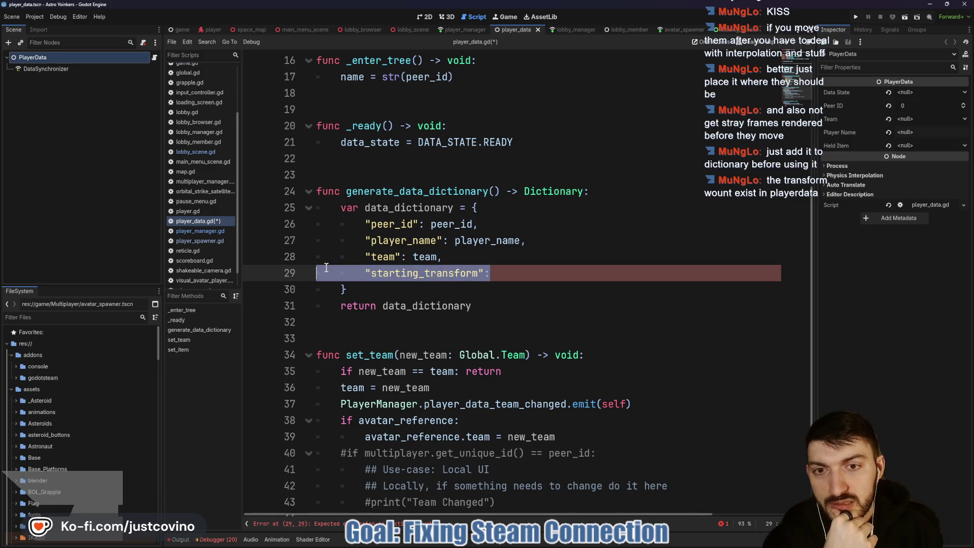
{"action": "key", "text": "BackSpace"}
{"action": "key", "text": "BackSpace"}
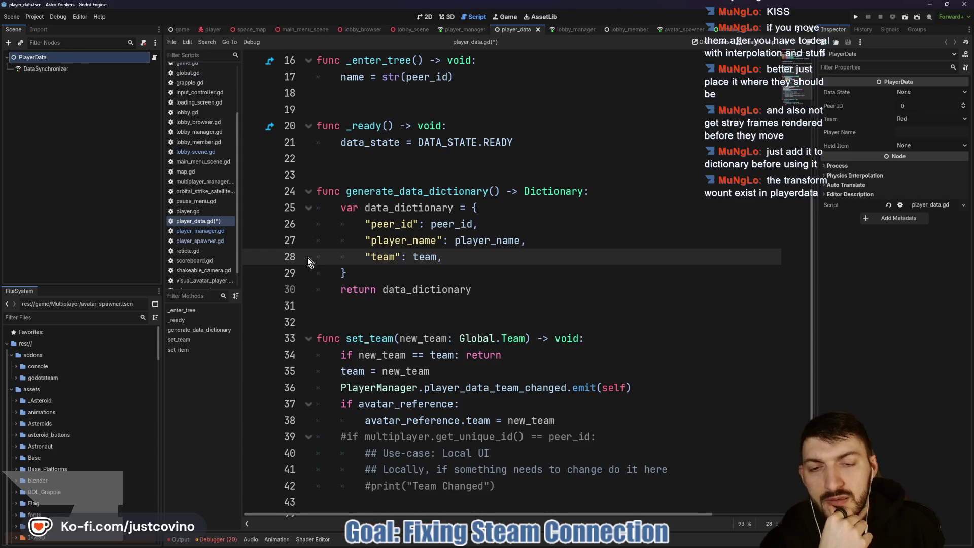
{"action": "left_click", "coordinate": [465, 29]}
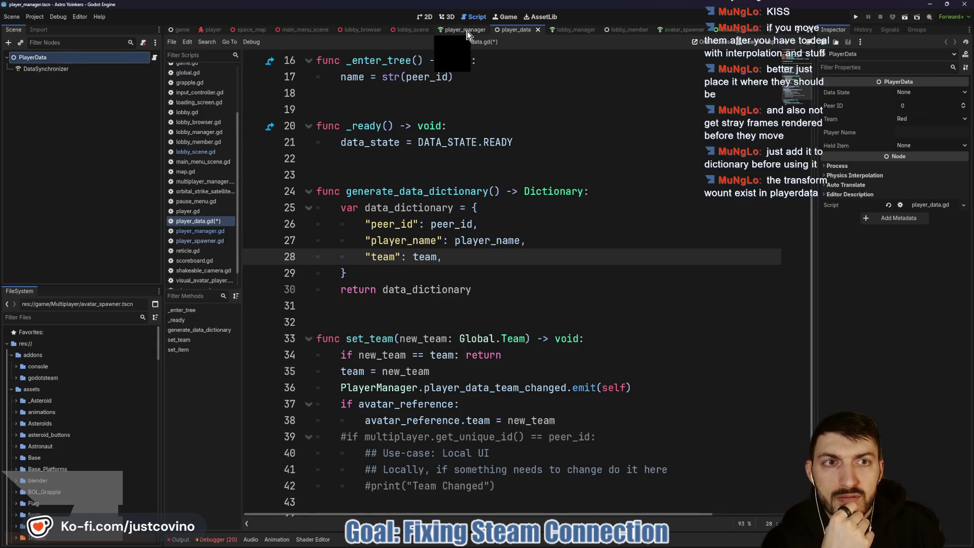
Step: Add 'data_dictionary = data.generate_data_dictionary()' below the get_player line and clear spawn()'s argument
{"action": "scroll", "coordinate": [498, 265], "scroll_direction": "up", "scroll_amount": 5}
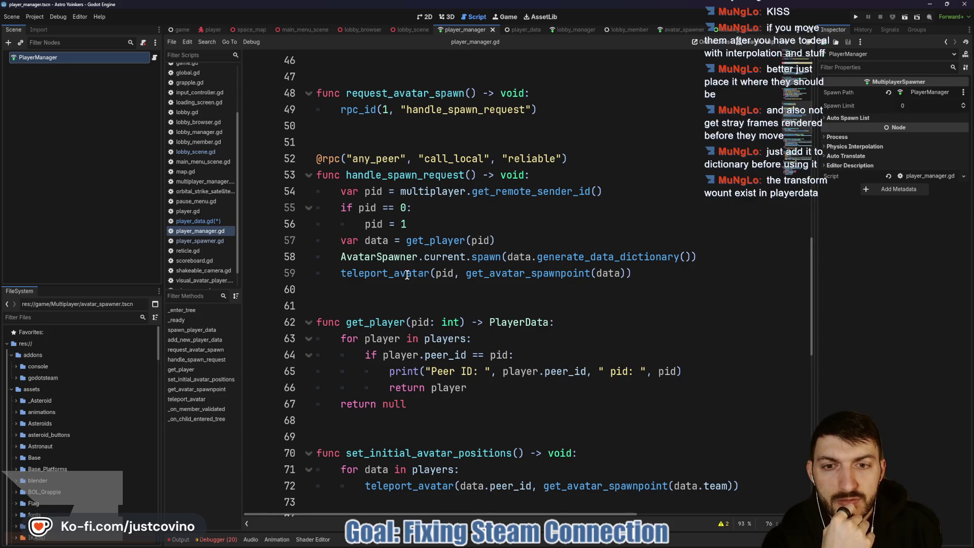
{"action": "left_click", "coordinate": [510, 239]}
{"action": "key", "text": "Return"}
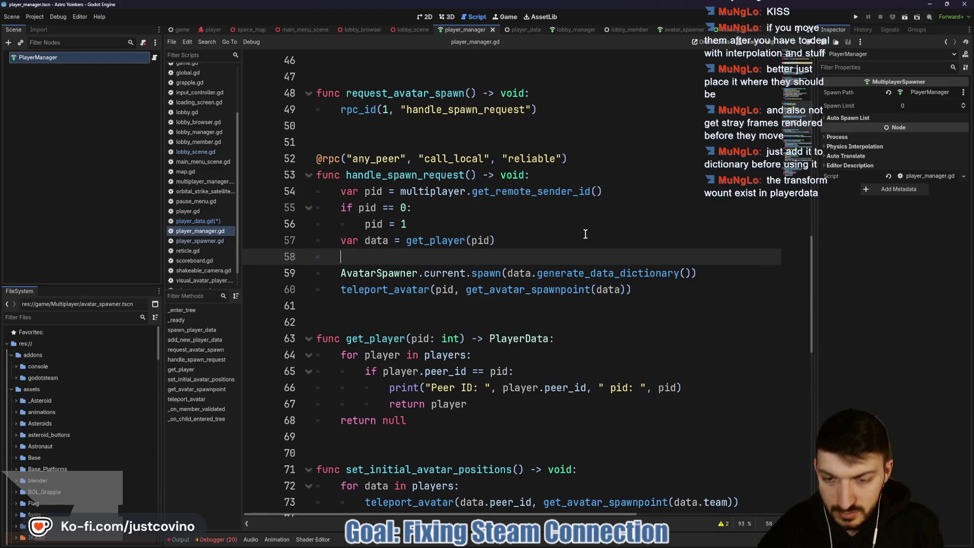
{"action": "type", "text": "data_dictionary = data.gener"}
{"action": "key", "text": "Return"}
{"action": "left_click_drag", "start_coordinate": [691, 272], "coordinate": [508, 274]}
{"action": "key", "text": "BackSpace"}
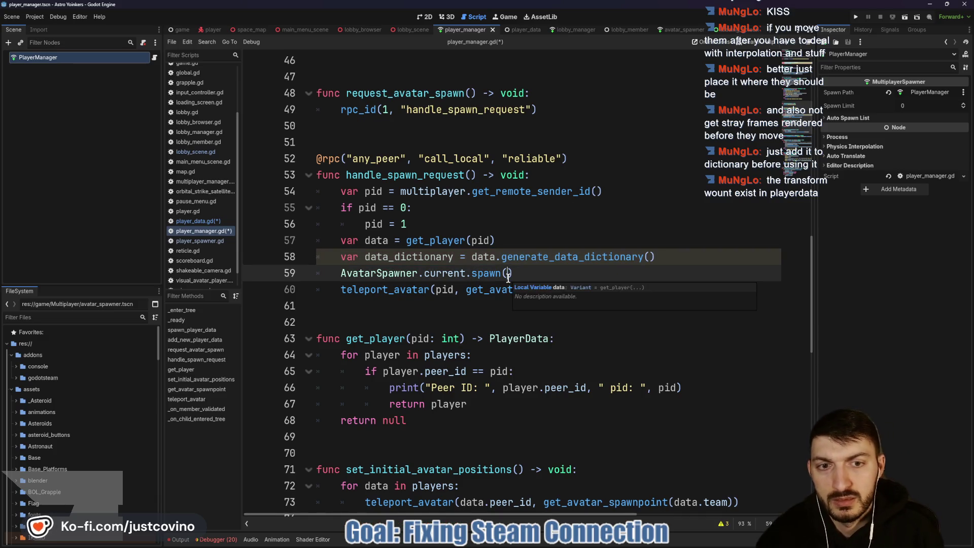
Step: Start a new line 59 assigning data_dictionary["starting_transform"] =
{"action": "left_click", "coordinate": [676, 260]}
{"action": "key", "text": "Return"}
{"action": "type", "text": "da"}
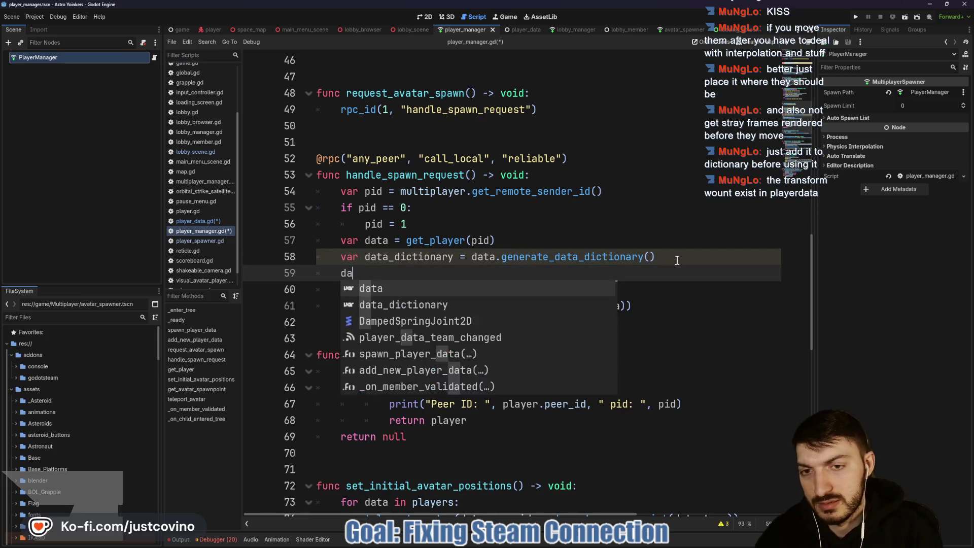
{"action": "type", "text": "ta"}
{"action": "key", "text": "Down"}
{"action": "key", "text": "Return"}
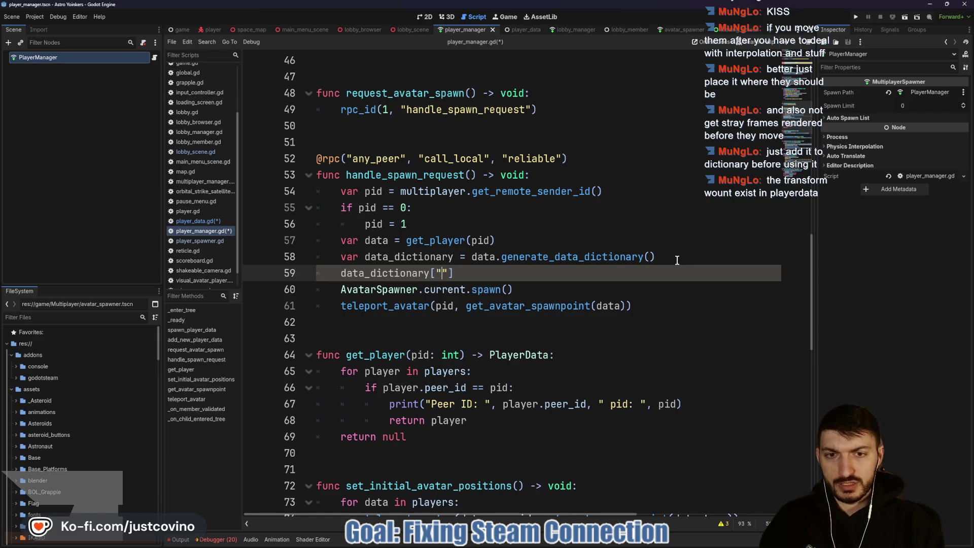
{"action": "type", "text": "arting_transform\"]"}
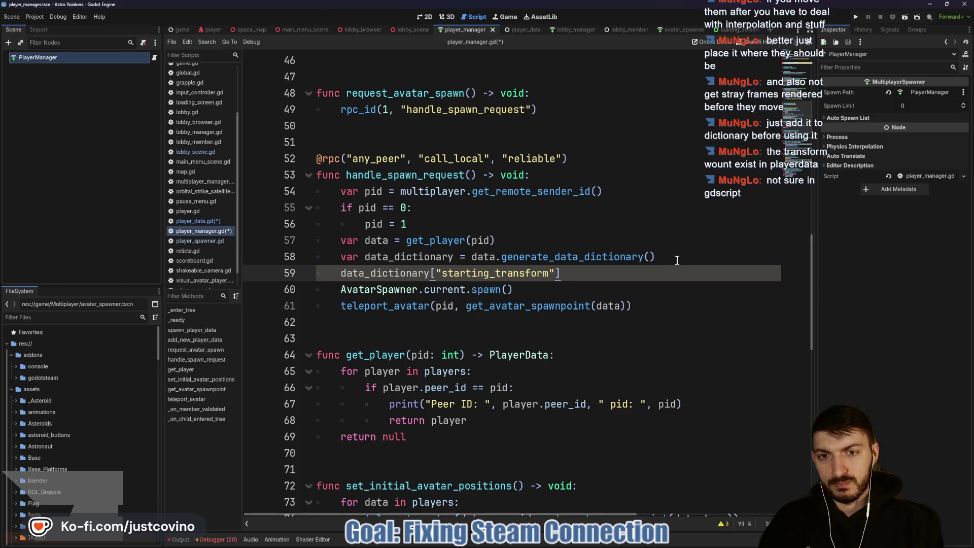
{"action": "type", "text": " ="}
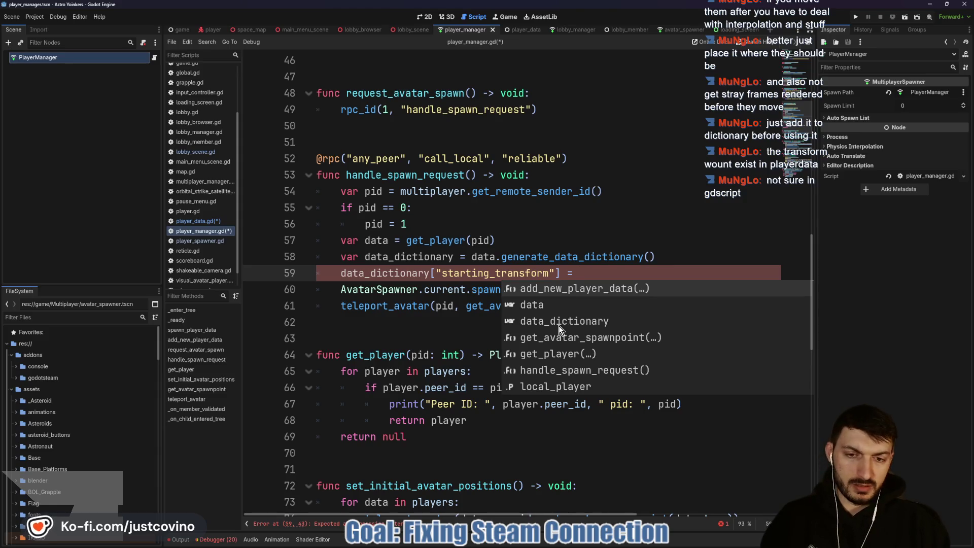
Step: Paste the random spawn point lookup into line 59, changing global_position to global_transform
{"action": "scroll", "coordinate": [450, 339], "scroll_direction": "down", "scroll_amount": 5}
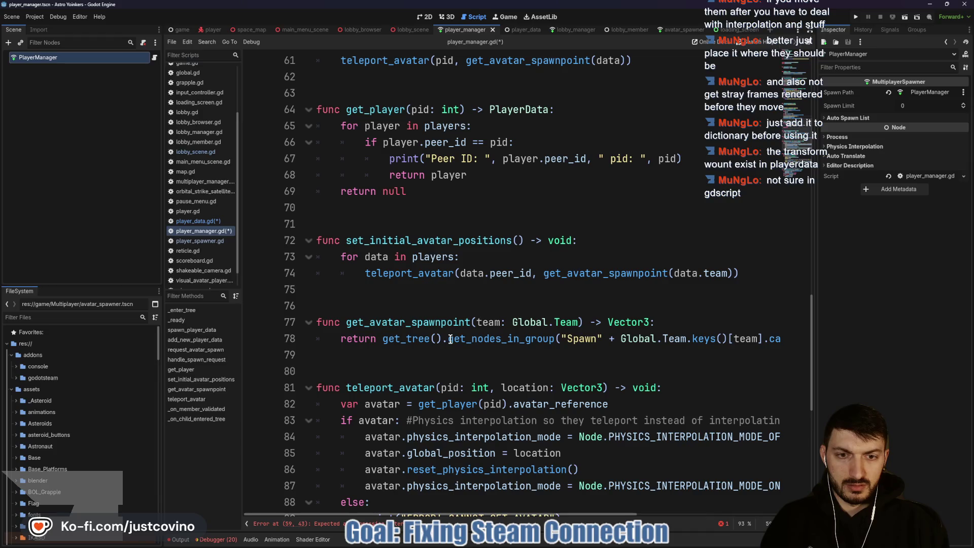
{"action": "left_click_drag", "start_coordinate": [387, 341], "coordinate": [703, 343]}
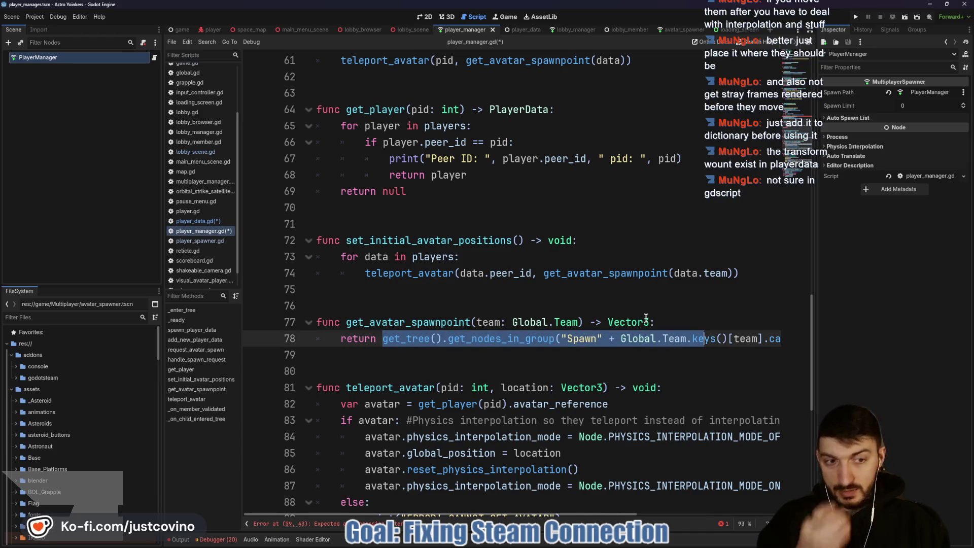
{"action": "scroll", "coordinate": [703, 343], "scroll_direction": "up", "scroll_amount": 3}
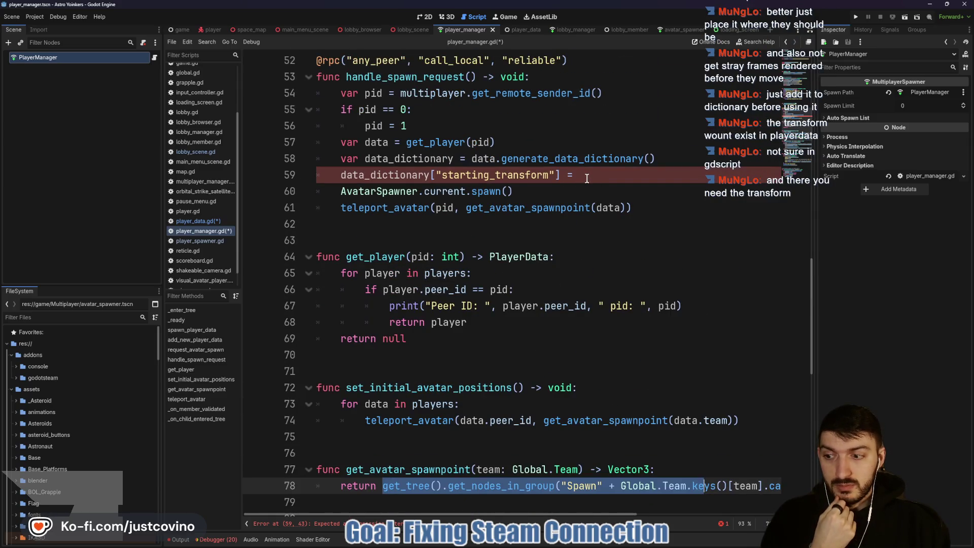
{"action": "scroll", "coordinate": [595, 183], "scroll_direction": "down", "scroll_amount": 1}
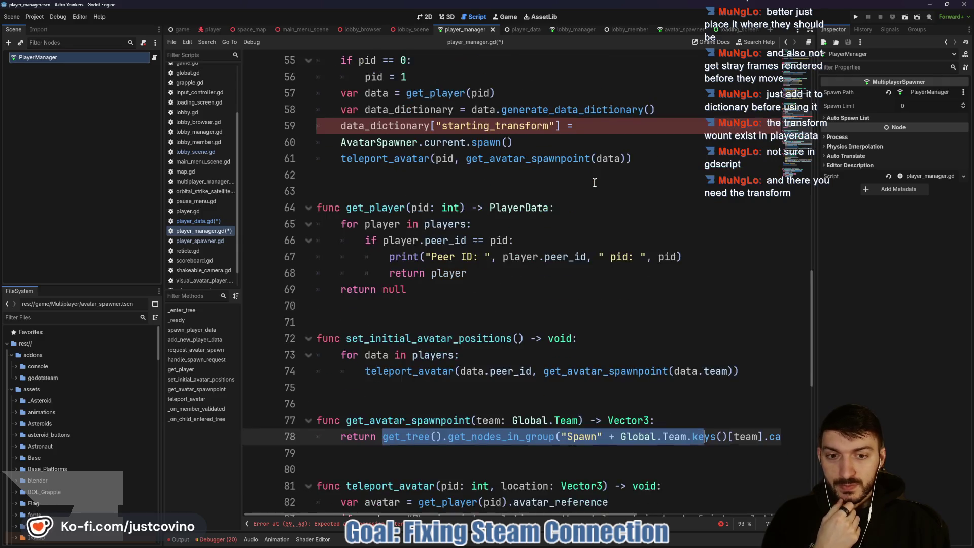
{"action": "scroll", "coordinate": [595, 182], "scroll_direction": "down", "scroll_amount": 1}
{"action": "left_click_drag", "start_coordinate": [383, 387], "coordinate": [799, 389]}
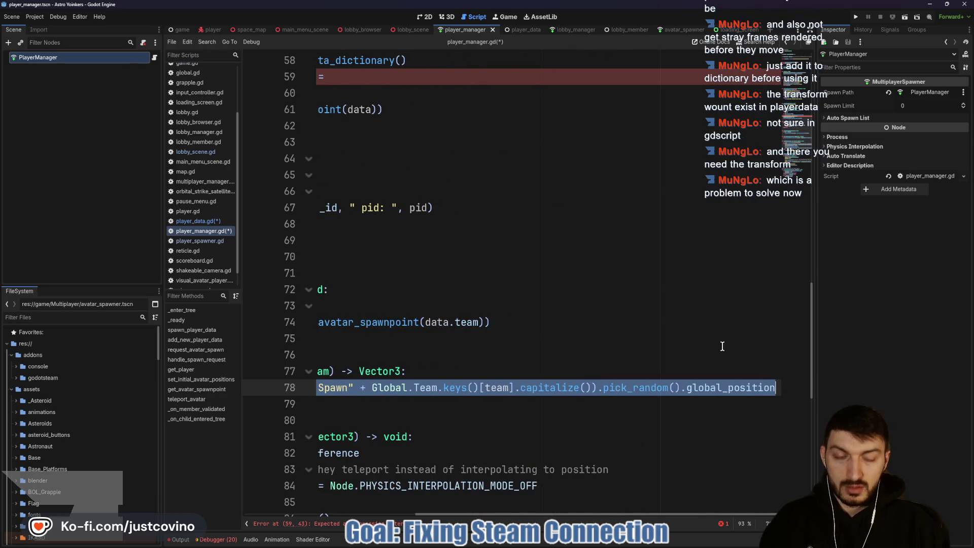
{"action": "scroll", "coordinate": [659, 345], "scroll_direction": "up", "scroll_amount": 5}
{"action": "left_click", "coordinate": [470, 321]}
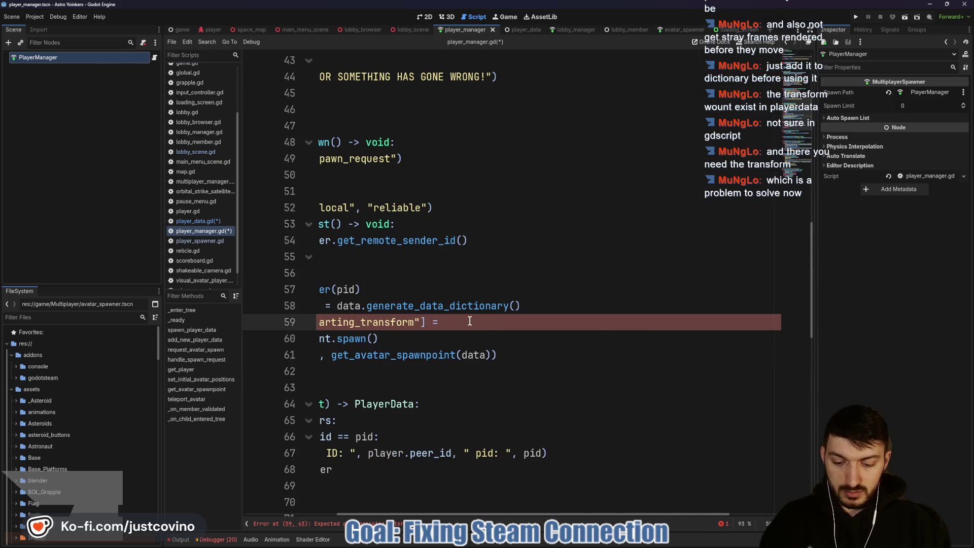
{"action": "key", "text": "ctrl+v"}
{"action": "left_click_drag", "start_coordinate": [734, 323], "coordinate": [782, 323]}
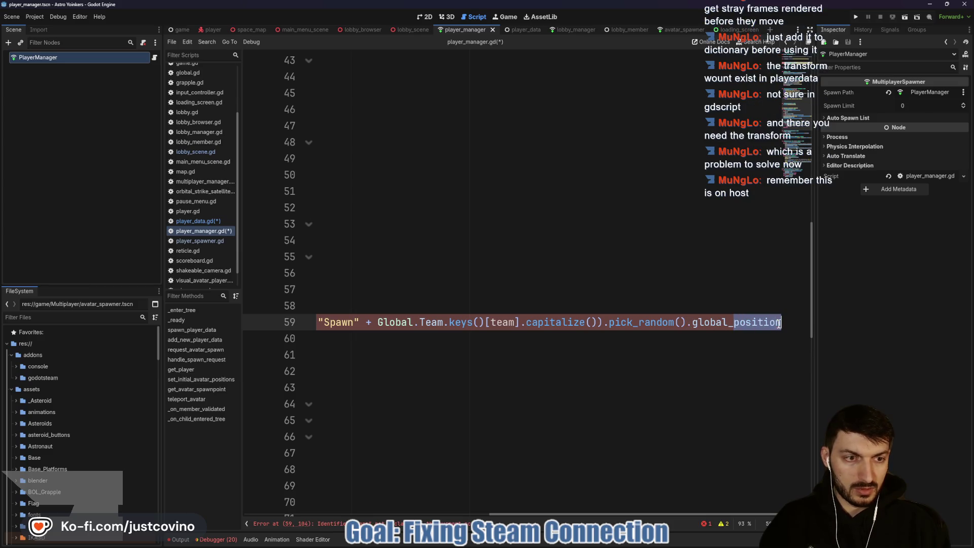
{"action": "type", "text": "transform"}
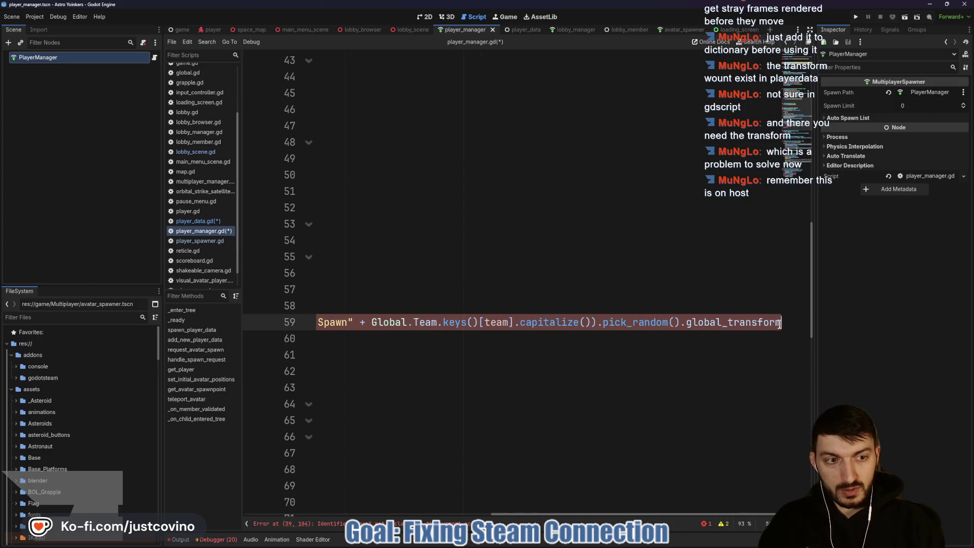
Step: Pass data_dictionary into spawn() on line 60, save, and view player_spawner.gd
{"action": "scroll", "coordinate": [558, 341], "scroll_direction": "left", "scroll_amount": 6}
{"action": "type", "text": "data.team]."}
{"action": "left_click", "coordinate": [568, 342]}
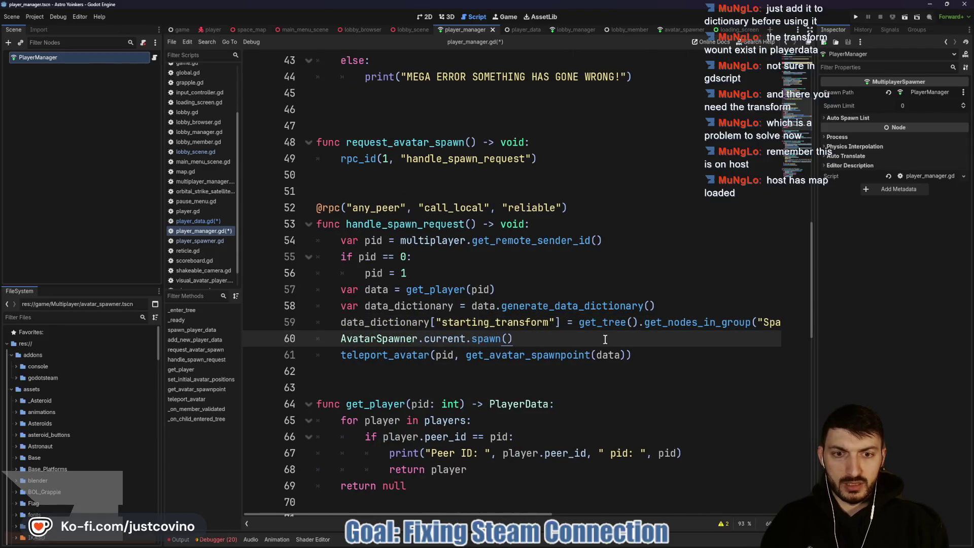
{"action": "key", "text": "ctrl+s"}
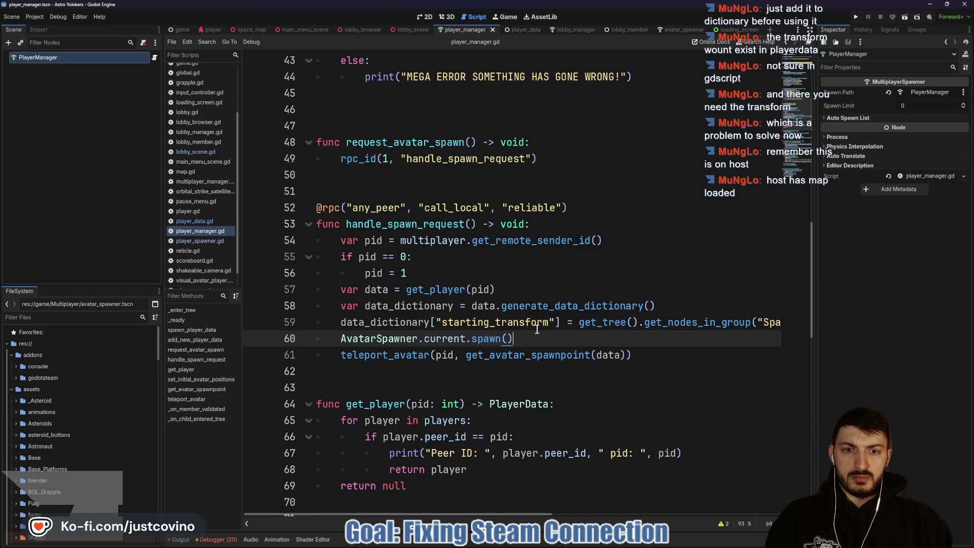
{"action": "key", "text": "Left"}
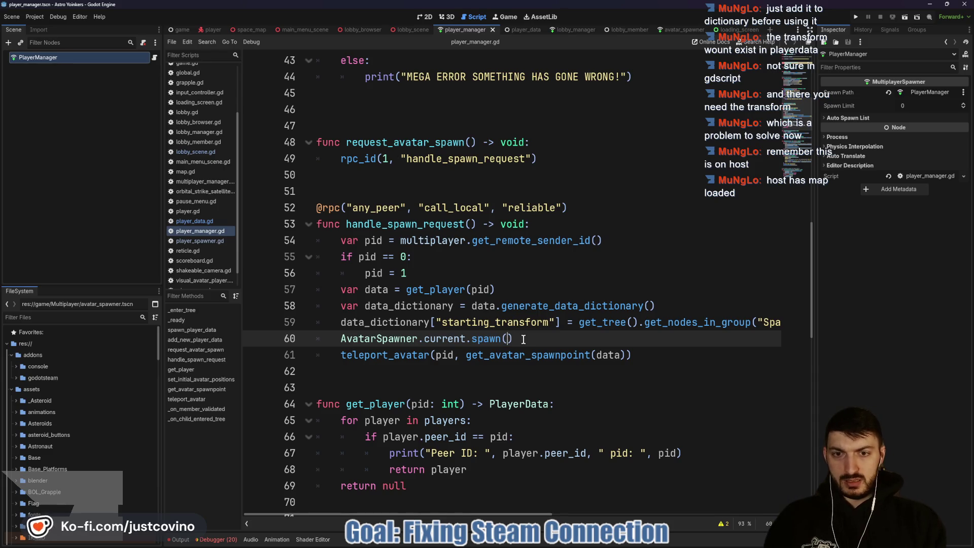
{"action": "type", "text": "data"}
{"action": "key", "text": "Down"}
{"action": "key", "text": "Return"}
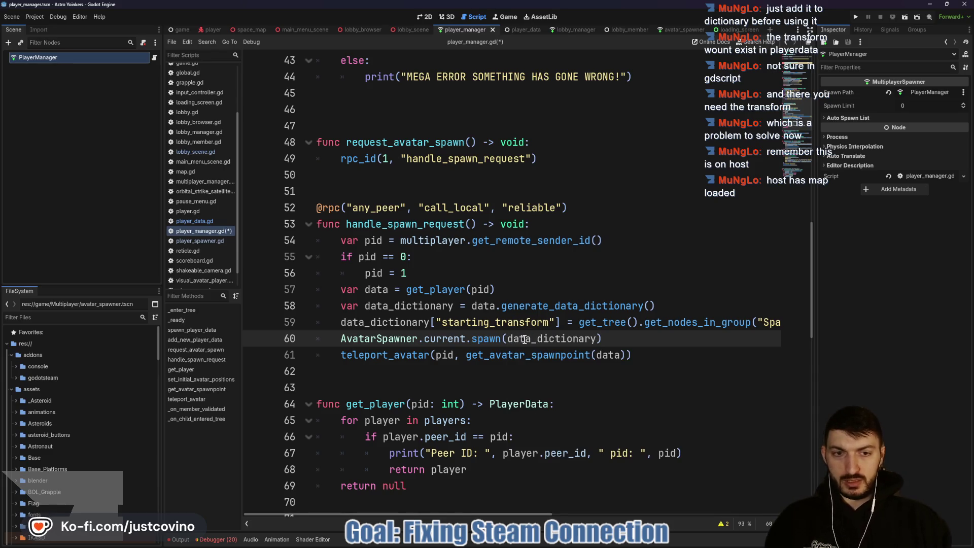
{"action": "key", "text": "ctrl+s"}
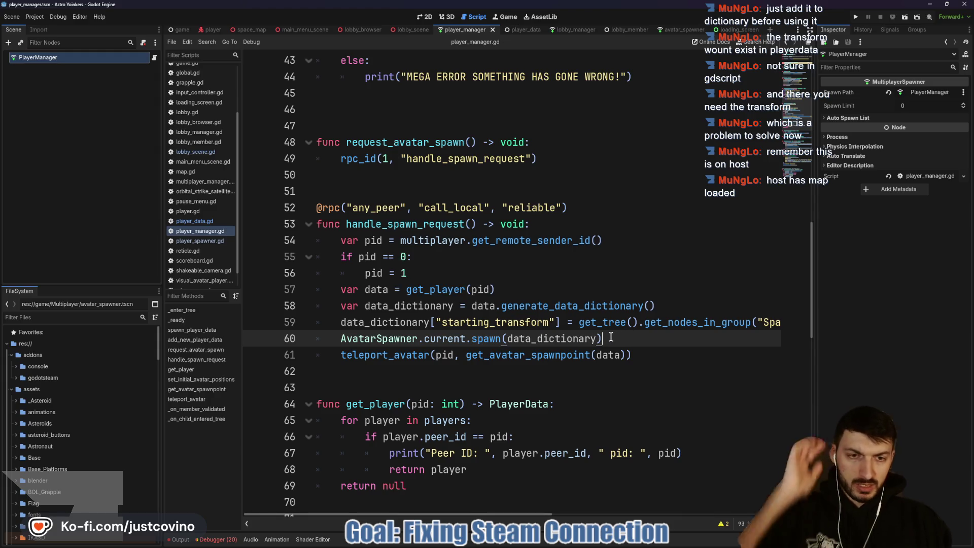
{"action": "left_click", "coordinate": [370, 342], "text": "ctrl"}
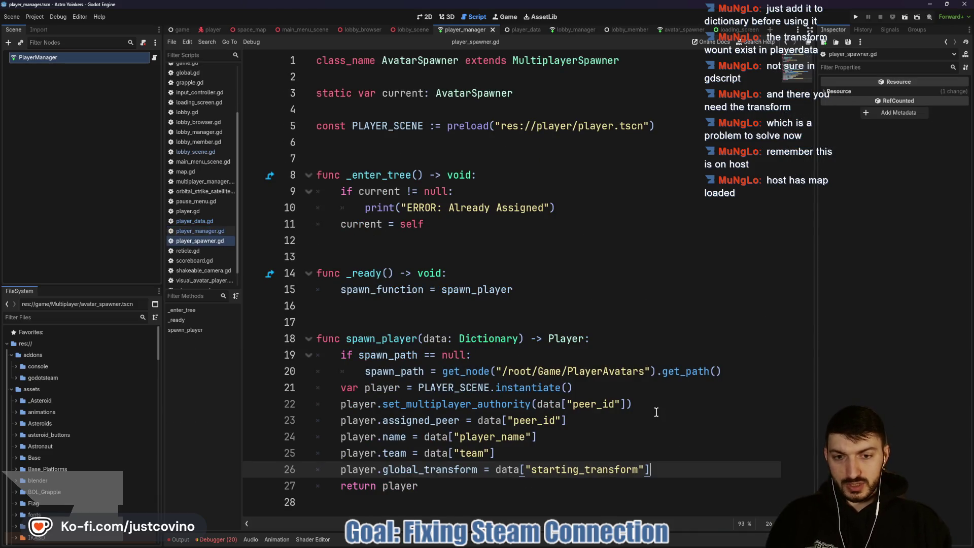
Step: Back in player_manager.gd, delete the teleport_avatar line that follows spawn(data_dictionary)
{"action": "key", "text": "alt+Left"}
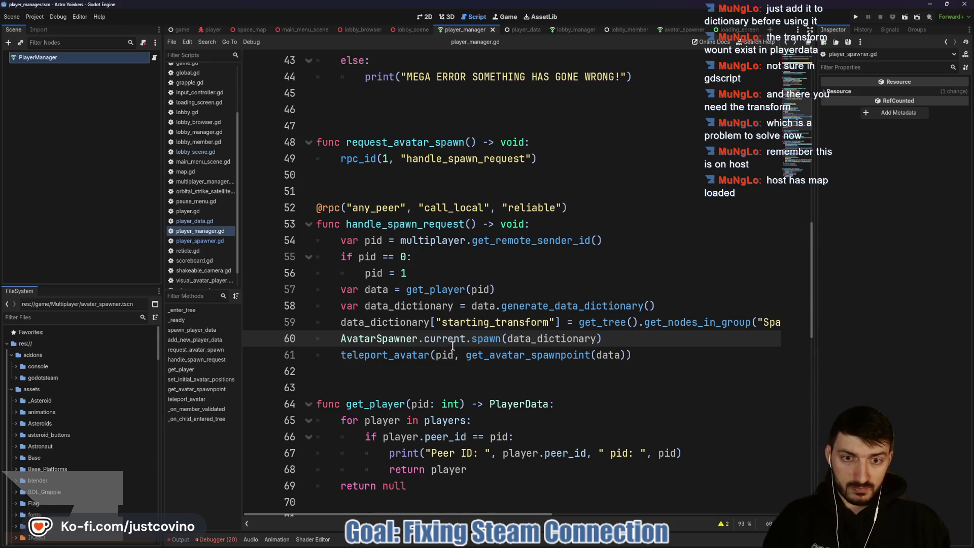
{"action": "left_click", "coordinate": [387, 344], "text": "ctrl"}
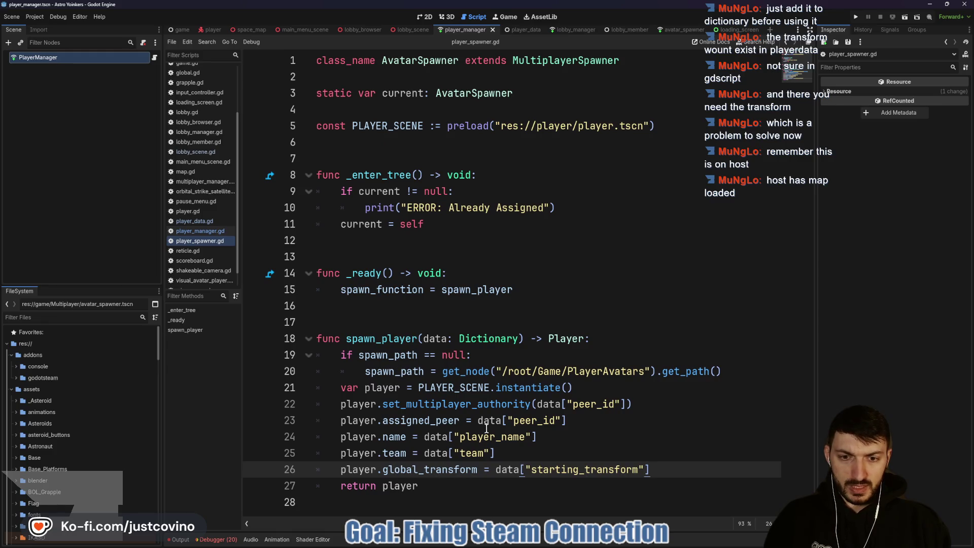
{"action": "key", "text": "alt+Left"}
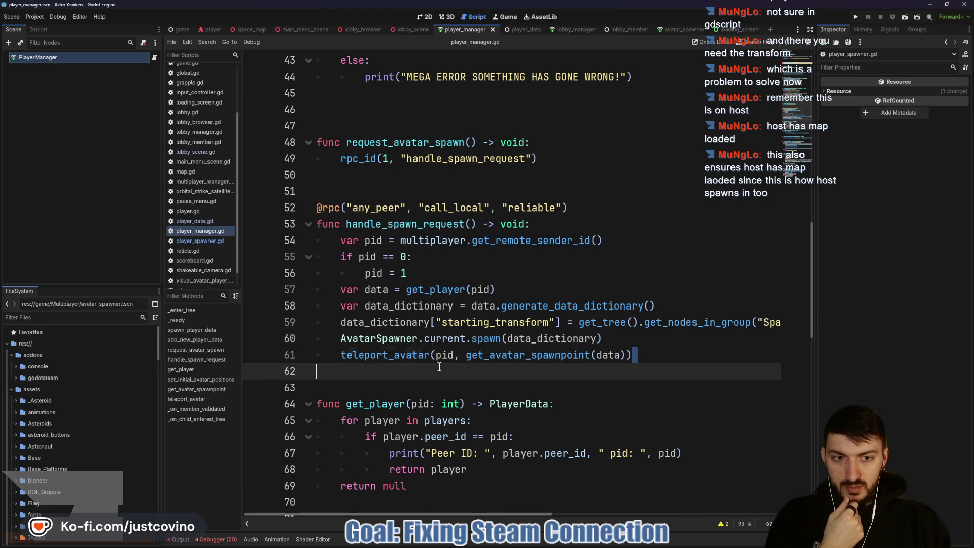
{"action": "left_click", "coordinate": [274, 357]}
{"action": "key", "text": "BackSpace"}
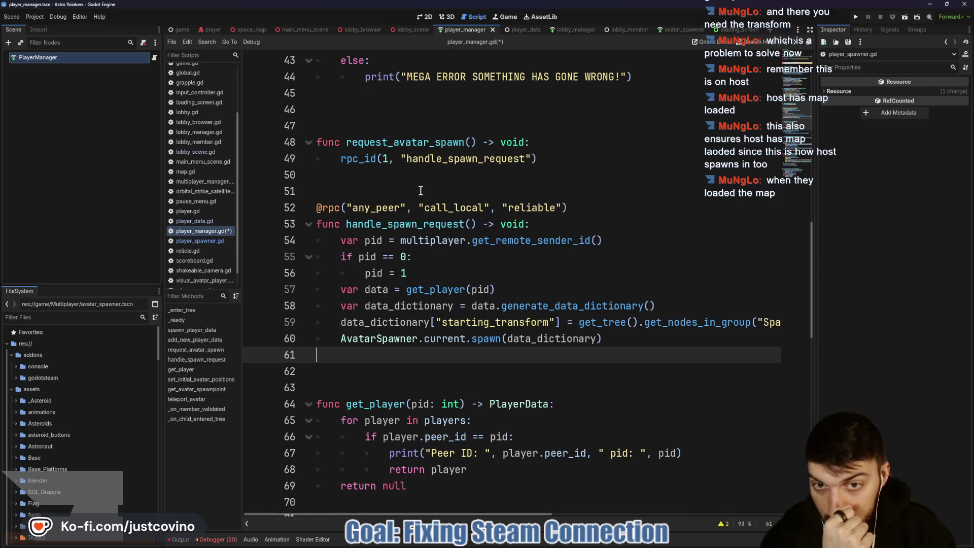
{"action": "scroll", "coordinate": [422, 195], "scroll_direction": "up", "scroll_amount": 2}
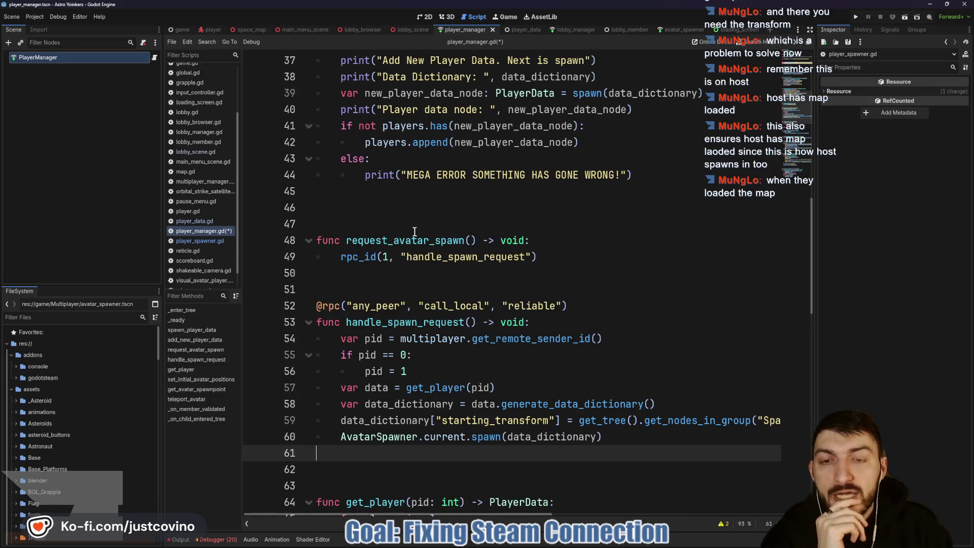
{"action": "scroll", "coordinate": [415, 234], "scroll_direction": "up", "scroll_amount": 1}
{"action": "double_click", "coordinate": [389, 289]}
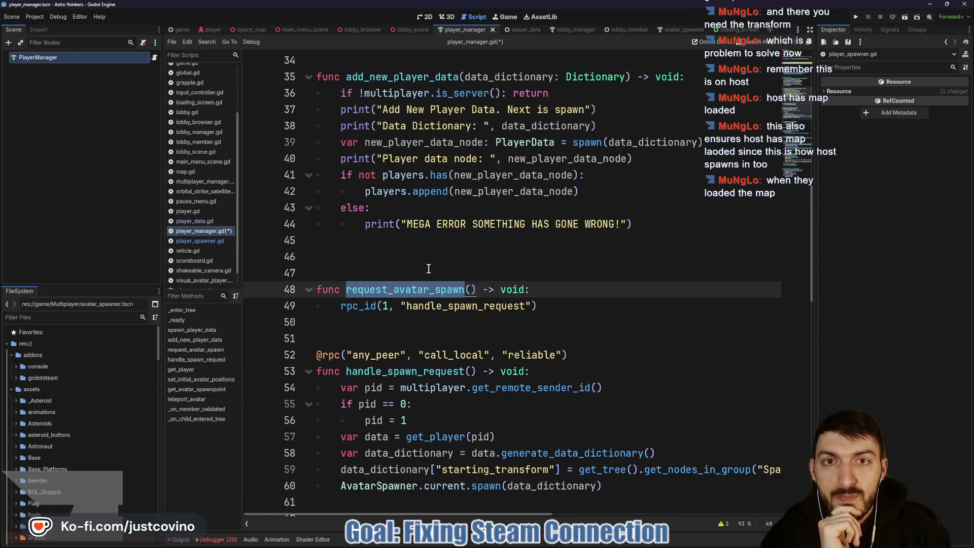
{"action": "scroll", "coordinate": [429, 268], "scroll_direction": "up", "scroll_amount": 2}
{"action": "scroll", "coordinate": [428, 268], "scroll_direction": "down", "scroll_amount": 2}
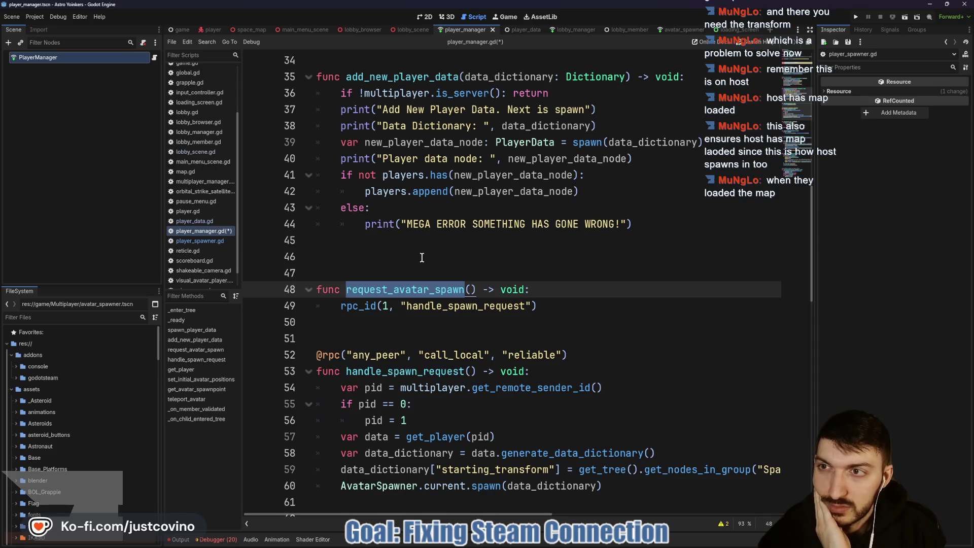
{"action": "scroll", "coordinate": [407, 260], "scroll_direction": "down", "scroll_amount": 1}
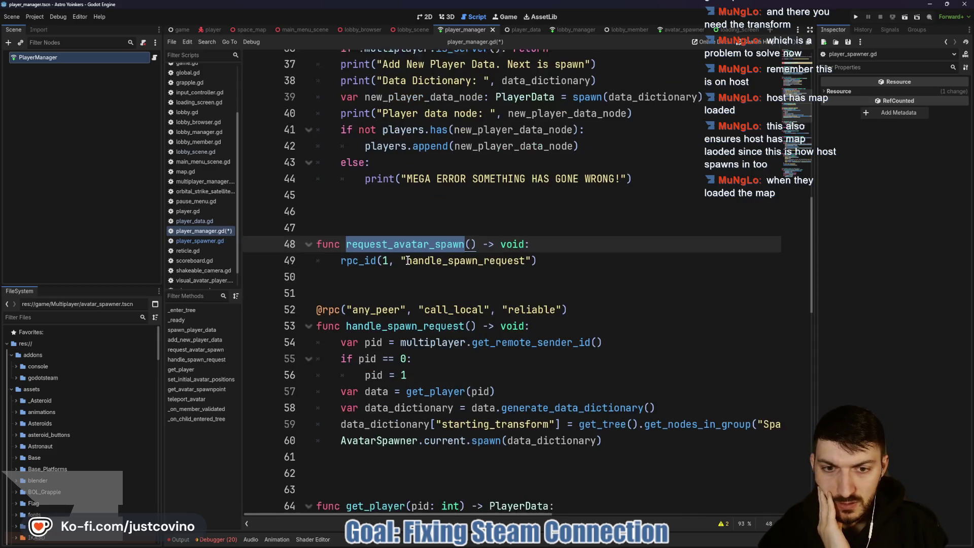
{"action": "left_click", "coordinate": [376, 278]}
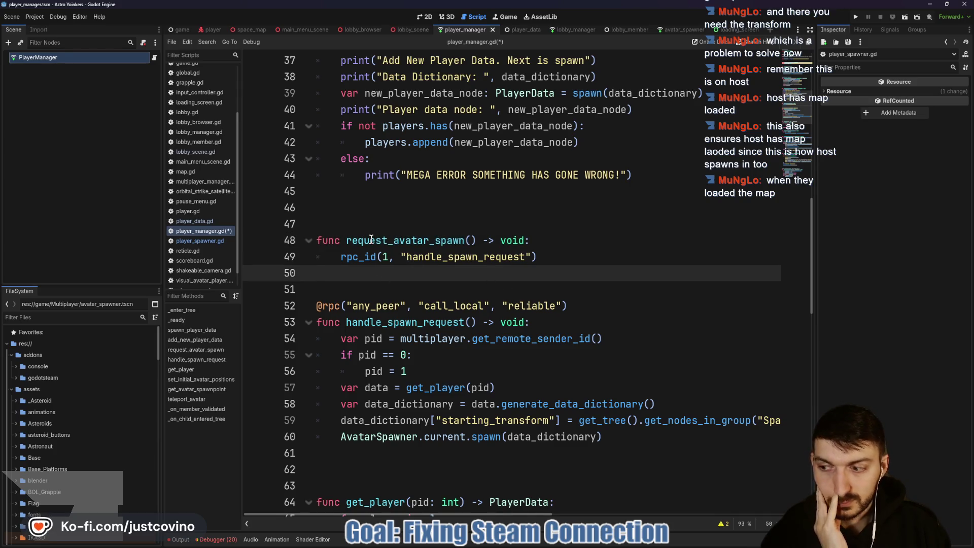
{"action": "scroll", "coordinate": [489, 263], "scroll_direction": "down", "scroll_amount": 1}
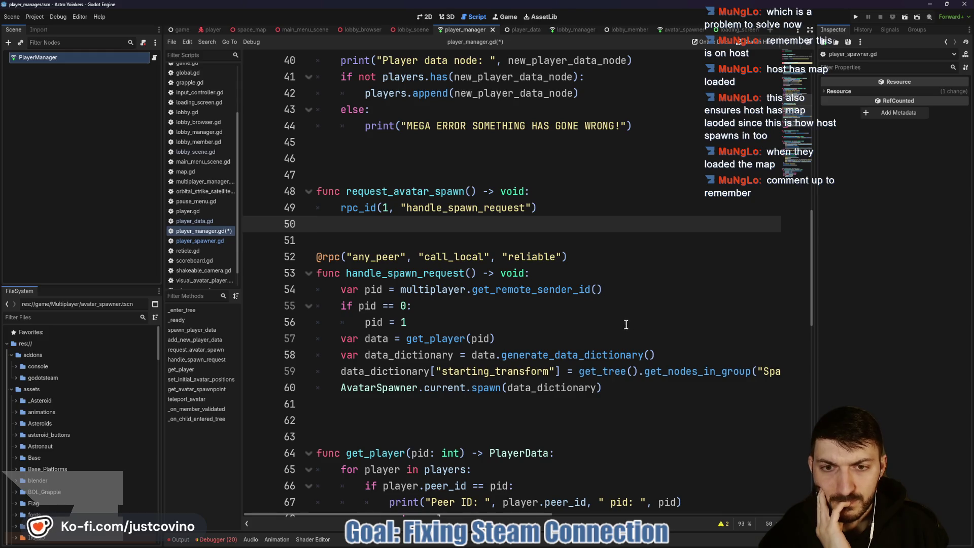
{"action": "left_click", "coordinate": [634, 287]}
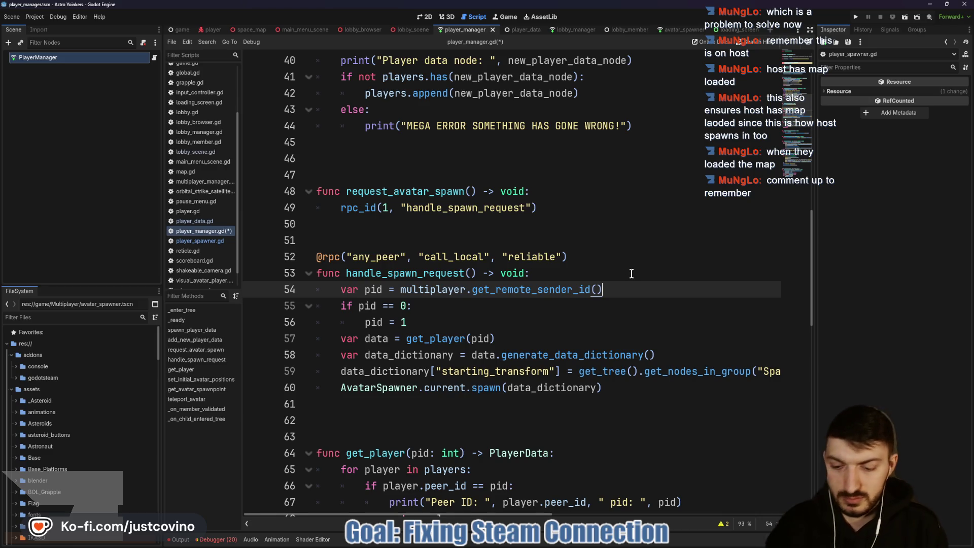
Step: Add the comments '#Checks who sends this' and '#If host, change pid to 1 (host)' to handle_spawn_request
{"action": "type", "text": "#Checks who sends this"}
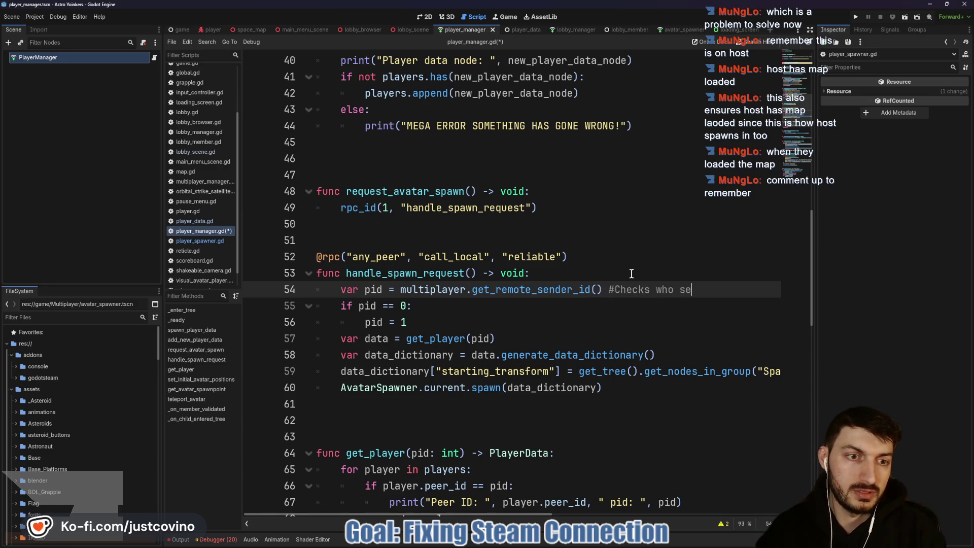
{"action": "left_click", "coordinate": [491, 304]}
{"action": "type", "text": "#If host, change pid to 1"}
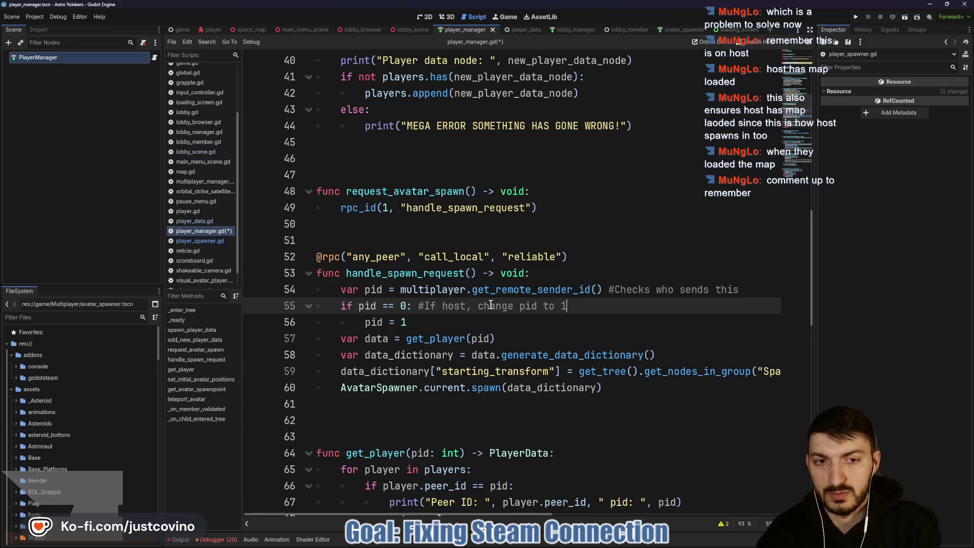
{"action": "type", "text": " (host)"}
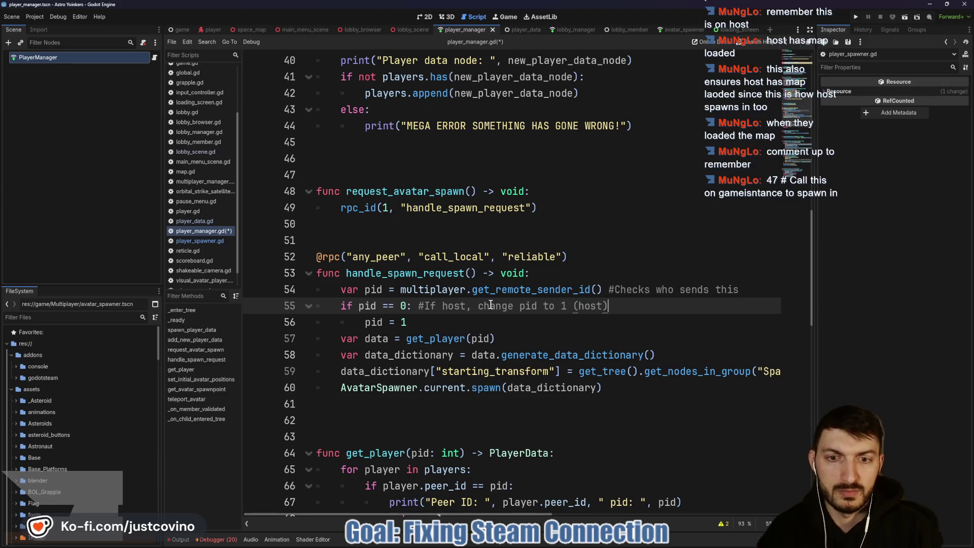
{"action": "left_click", "coordinate": [536, 341]}
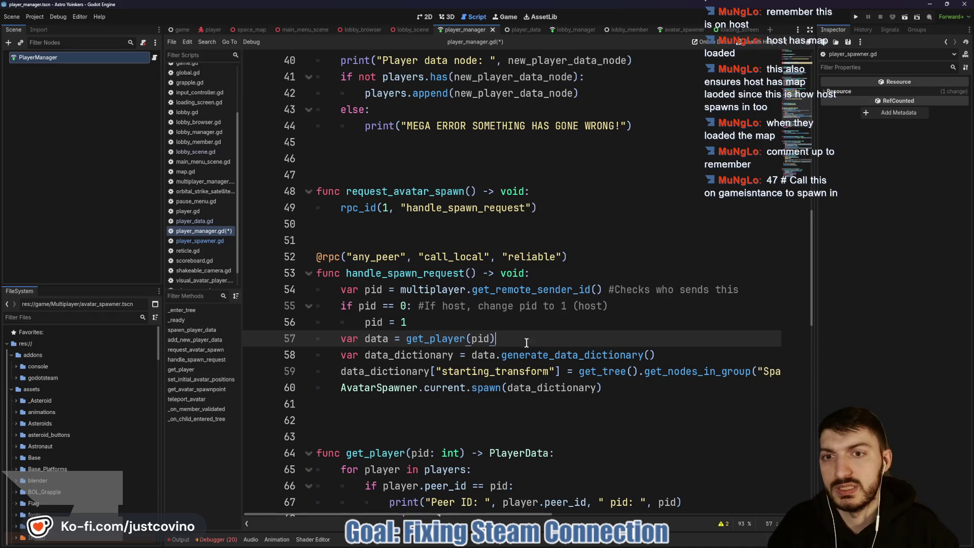
{"action": "left_click", "coordinate": [335, 180]}
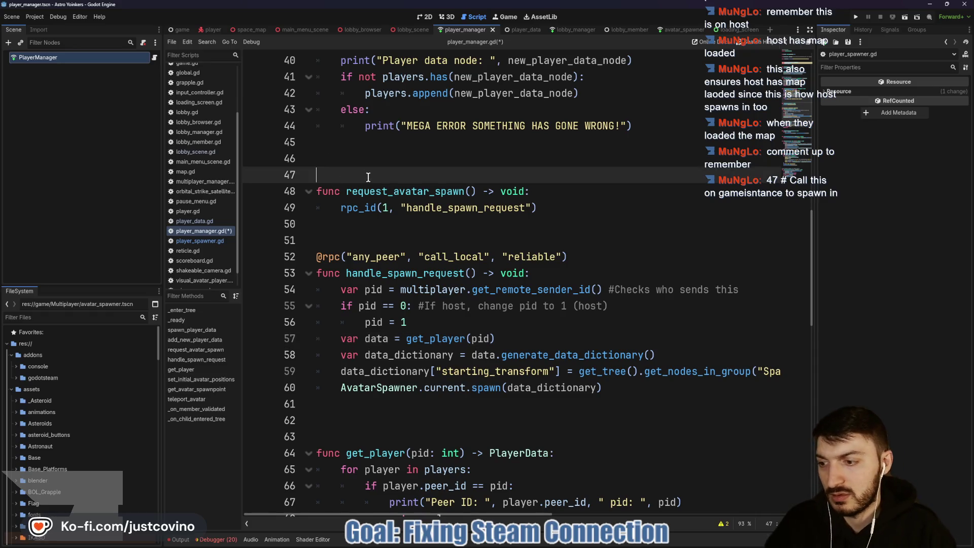
Step: Write '## Called on Game Instance to Spawn in ##' above request_avatar_spawn
{"action": "type", "text": "##Call on"}
{"action": "key", "text": "BackSpace"}
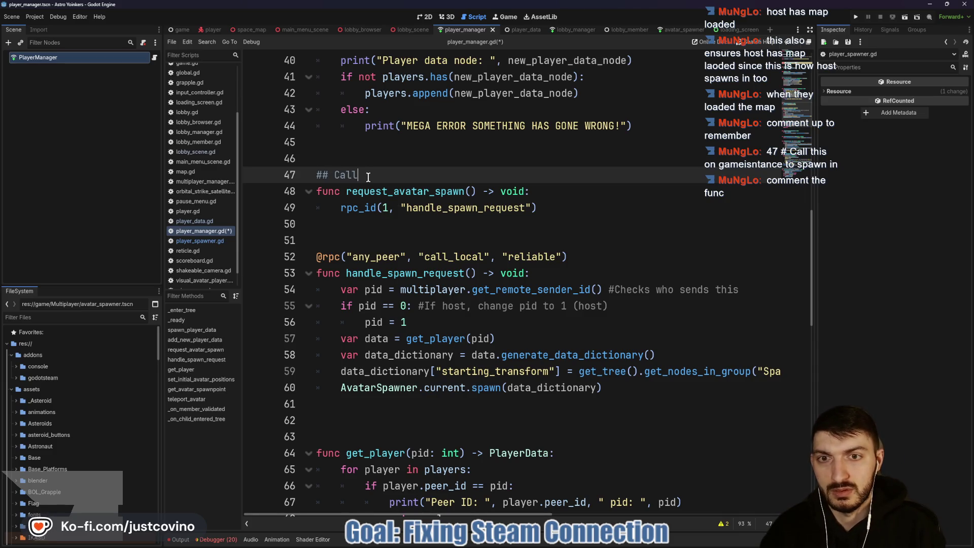
{"action": "type", "text": "Game Instance to Spawn in ##"}
{"action": "left_click", "coordinate": [358, 174]}
{"action": "type", "text": "ed"}
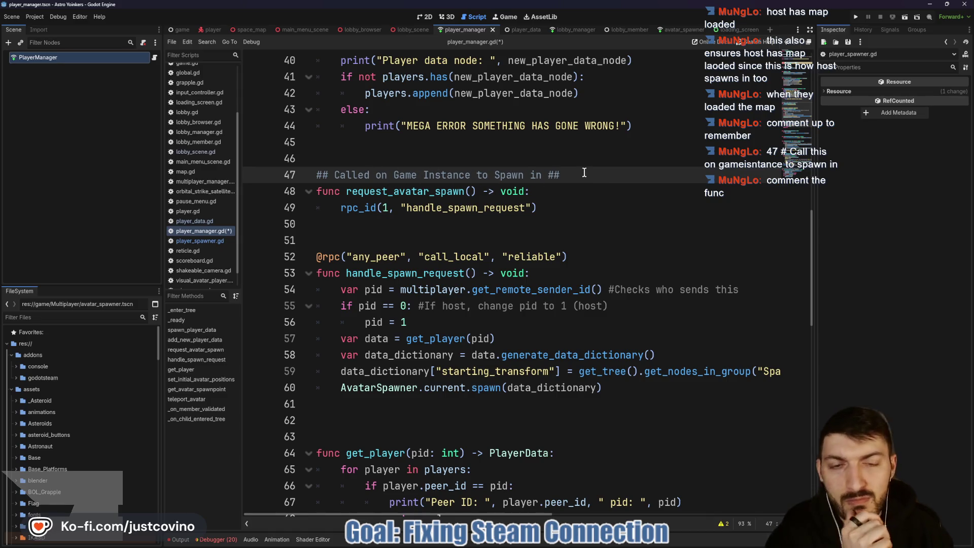
{"action": "left_click", "coordinate": [578, 178]}
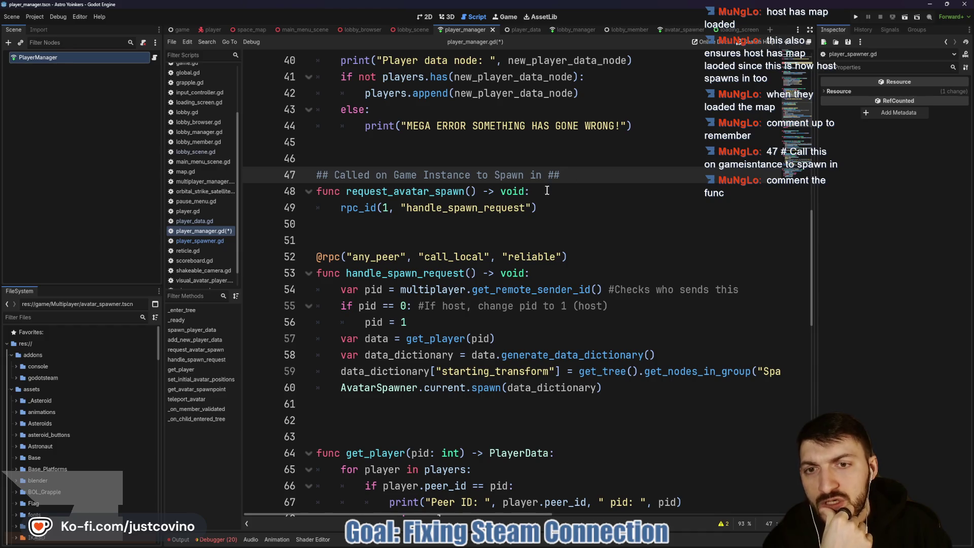
Step: Insert a line above handle_spawn_request and type '## Host side handling spawn request'
{"action": "left_click", "coordinate": [372, 223]}
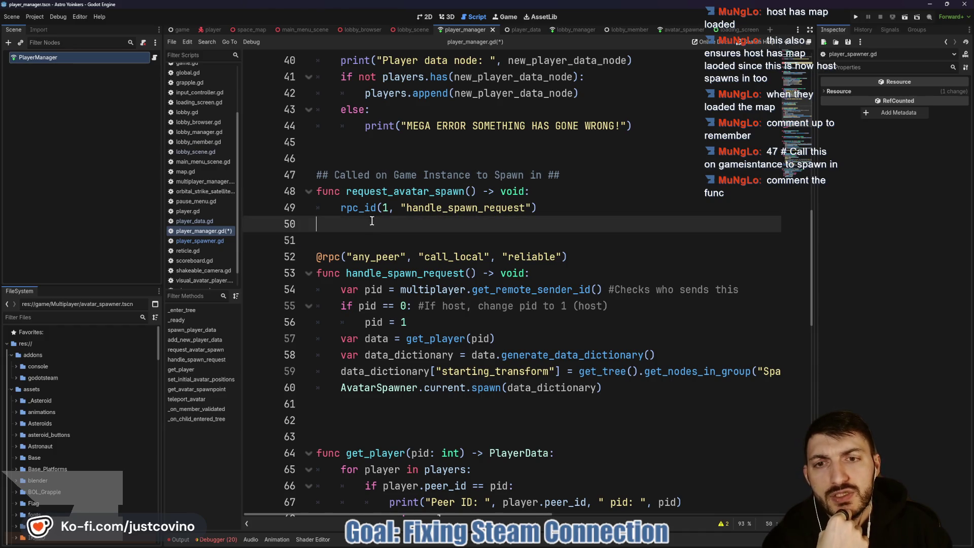
{"action": "left_click", "coordinate": [374, 233]}
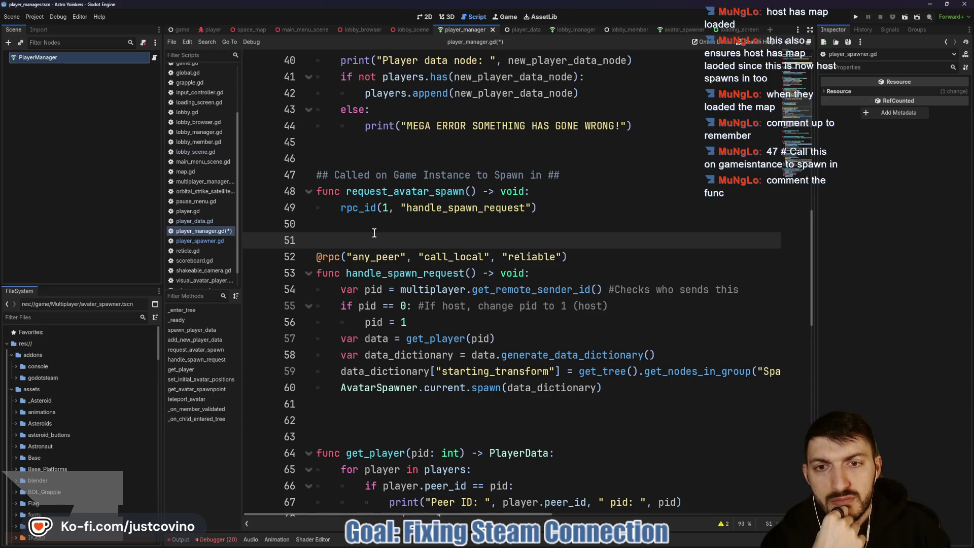
{"action": "left_click", "coordinate": [587, 204]}
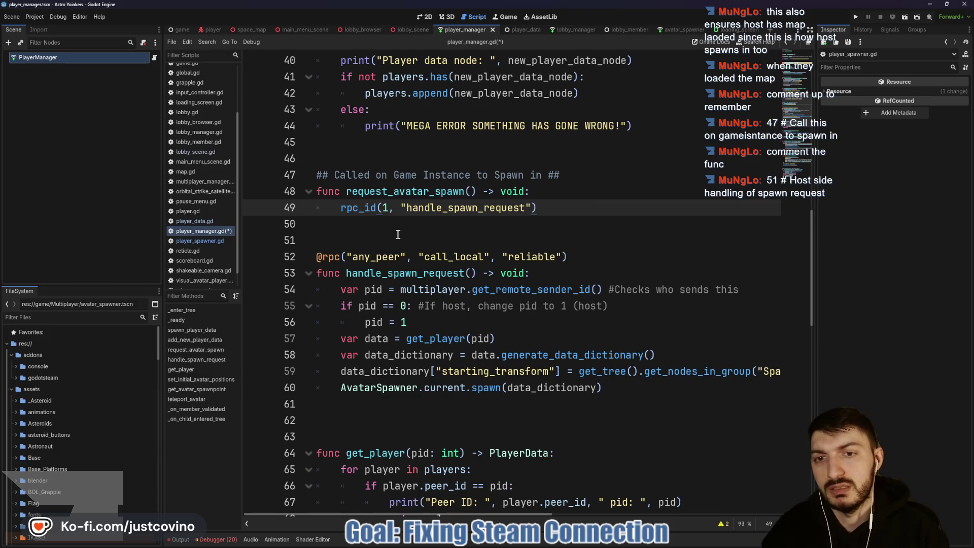
{"action": "left_click", "coordinate": [347, 240]}
{"action": "key", "text": "Return"}
{"action": "type", "text": "## Host s"}
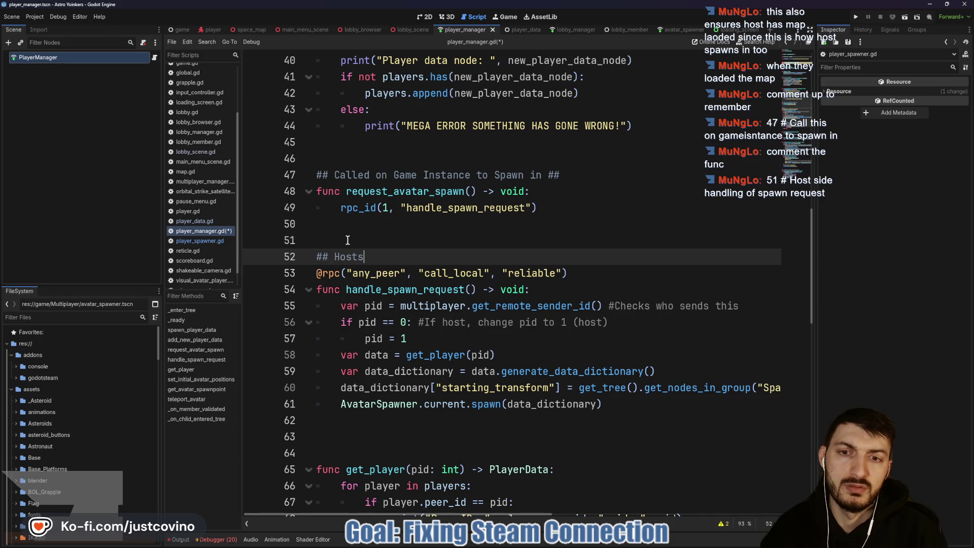
{"action": "type", "text": "ide handling spa"}
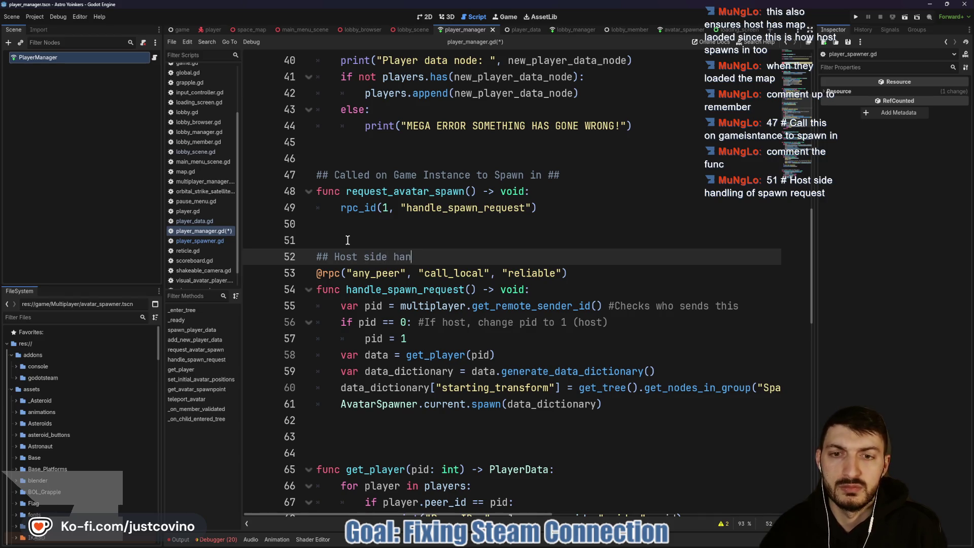
{"action": "type", "text": "wn request ##"}
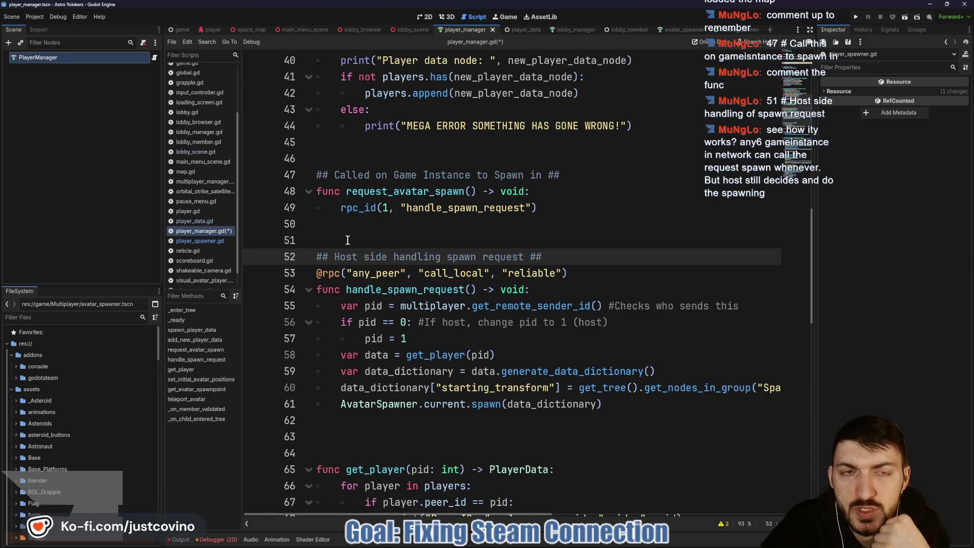
{"action": "left_click", "coordinate": [460, 171]}
{"action": "left_click", "coordinate": [411, 159]}
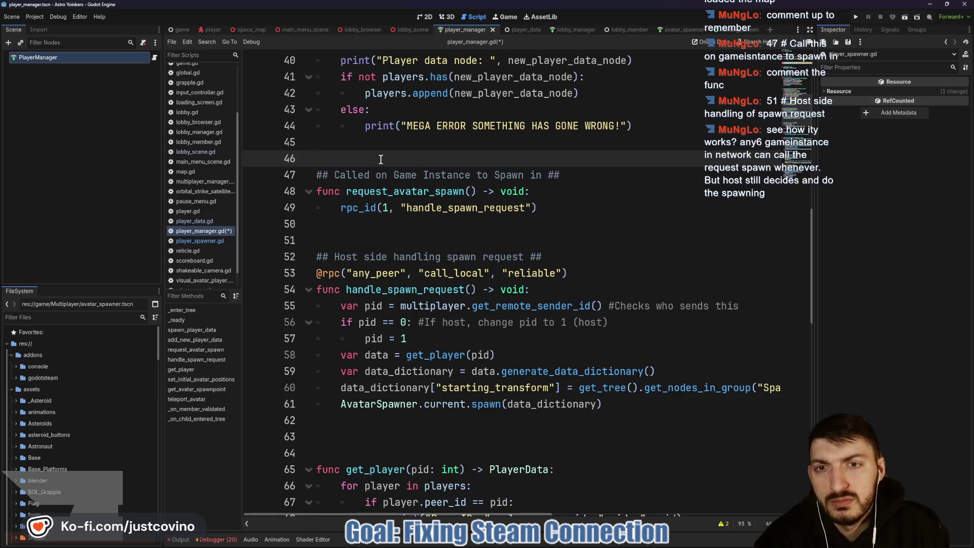
Step: Change the pid comment to '#If host, change pid to 1 (host remote is 0)', saving before and after
{"action": "key", "text": "ctrl+s"}
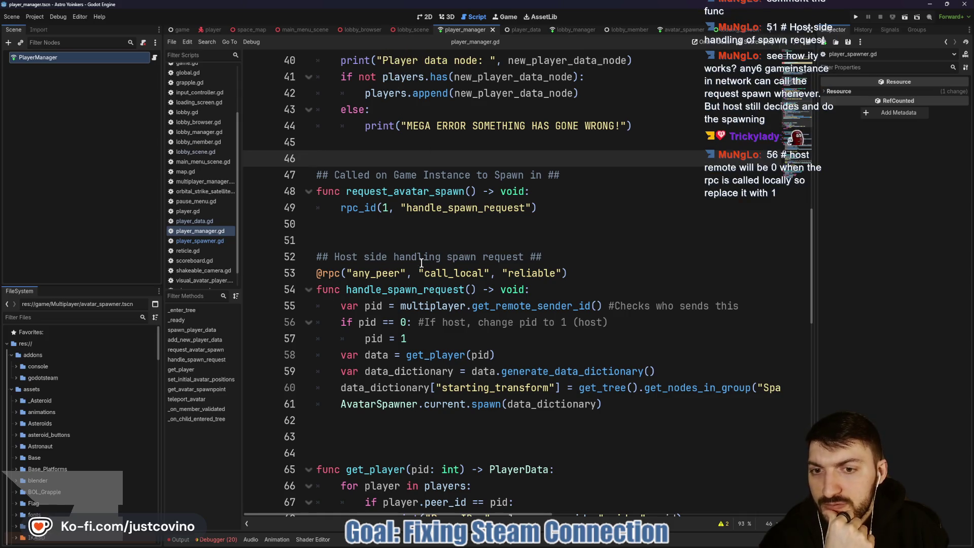
{"action": "left_click", "coordinate": [398, 322]}
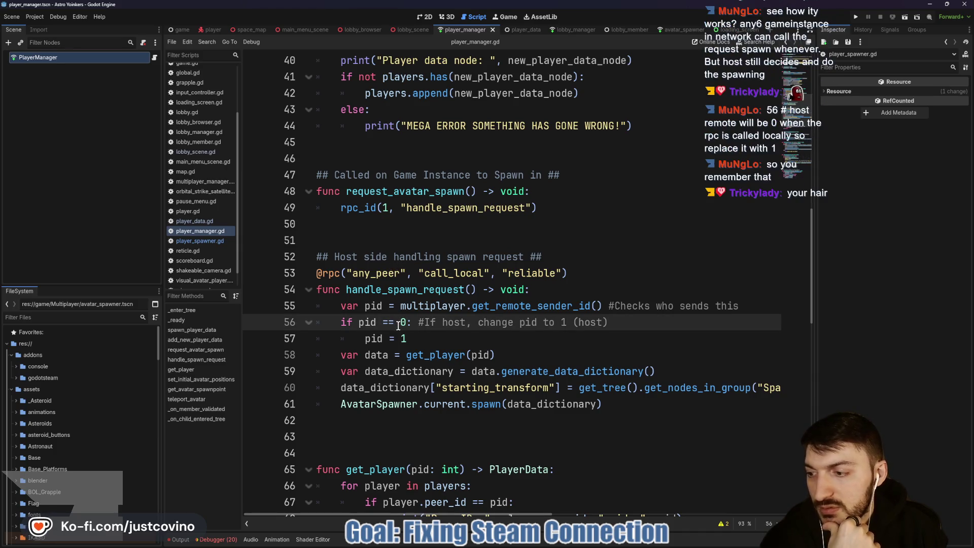
{"action": "left_click", "coordinate": [624, 323]}
{"action": "key", "text": "Left"}
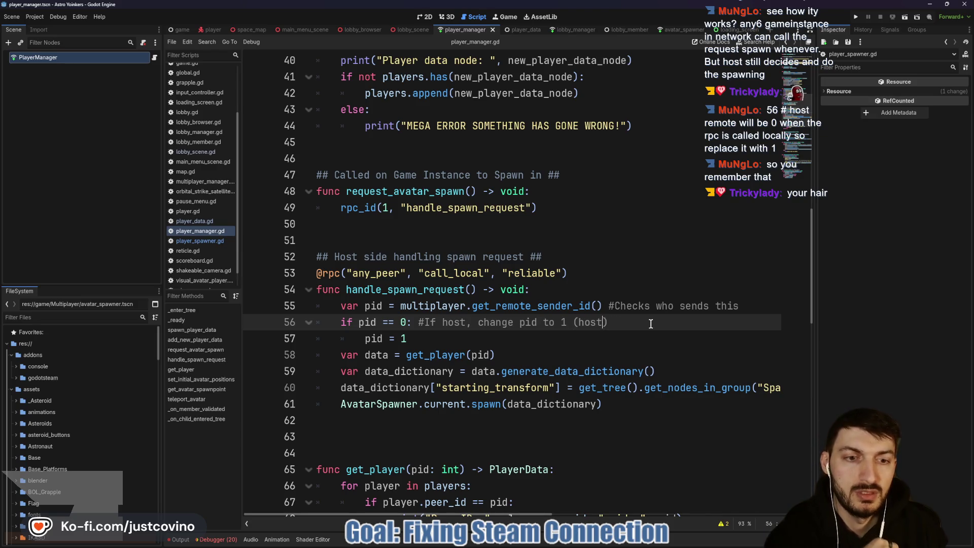
{"action": "type", "text": "remote is 0"}
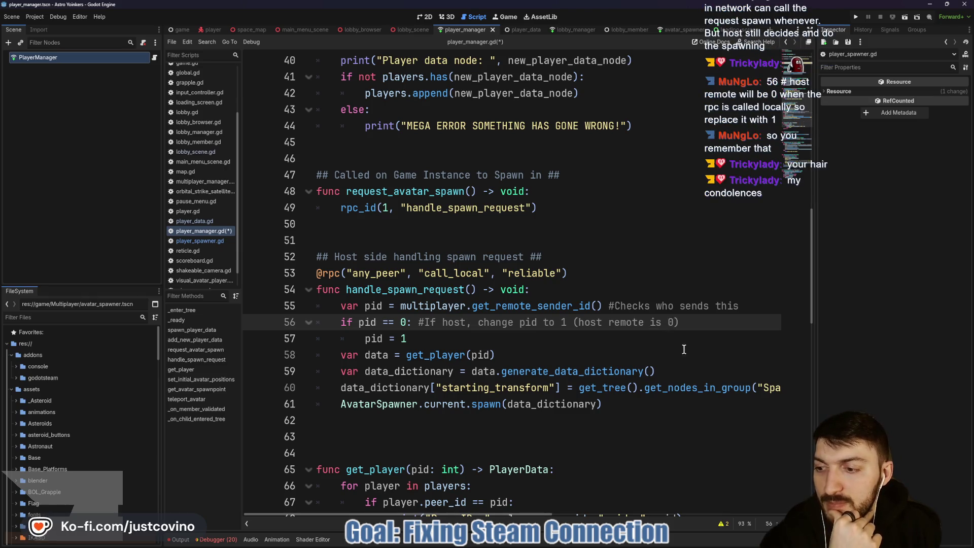
{"action": "left_click", "coordinate": [623, 339]}
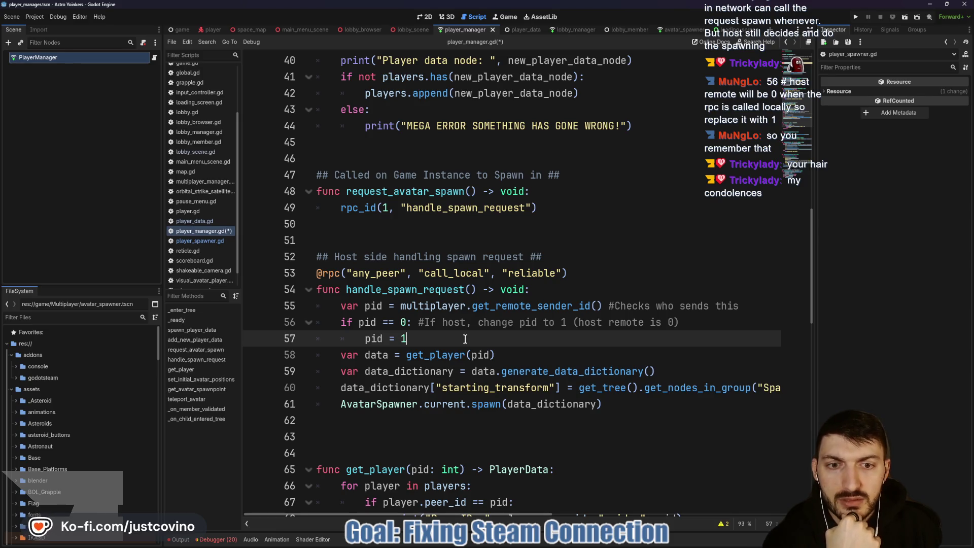
{"action": "key", "text": "ctrl+s"}
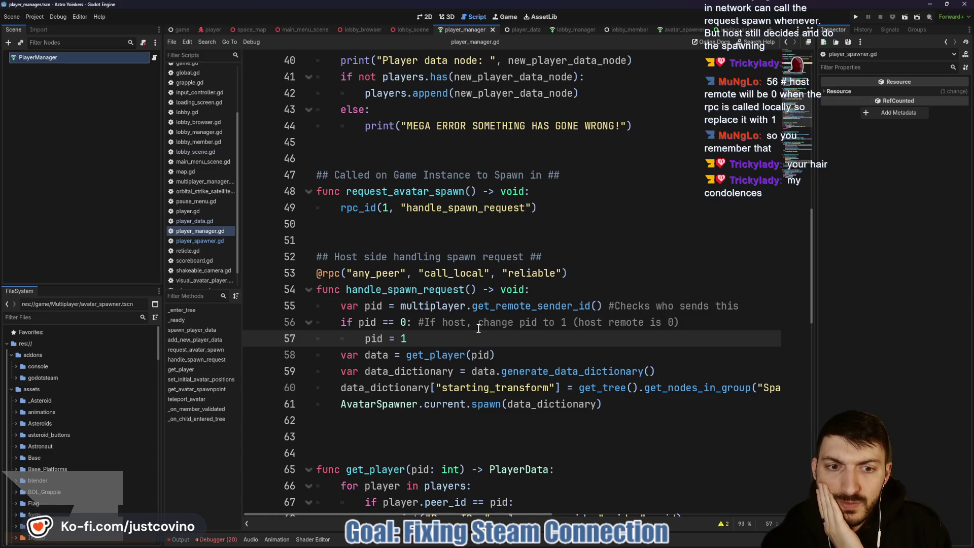
{"action": "left_click", "coordinate": [714, 326]}
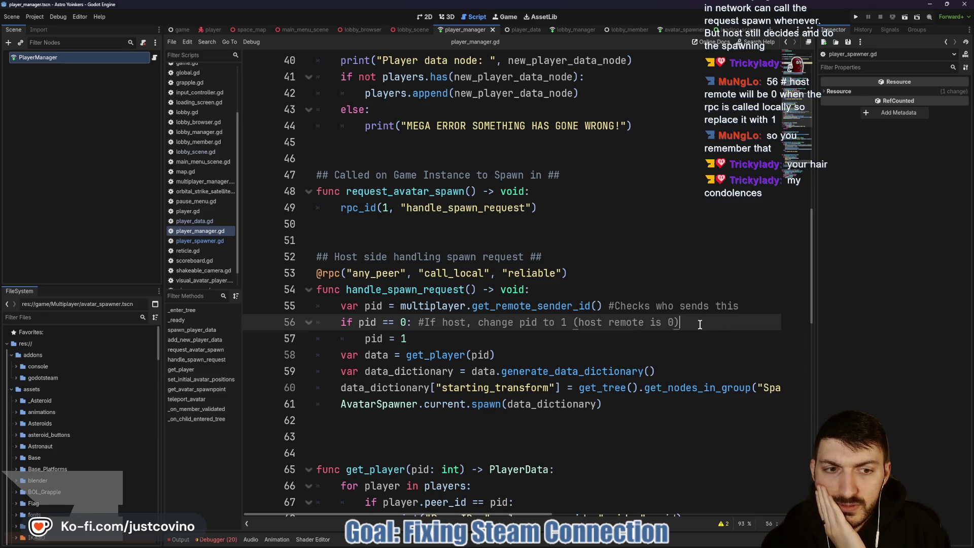
{"action": "double_click", "coordinate": [437, 191]}
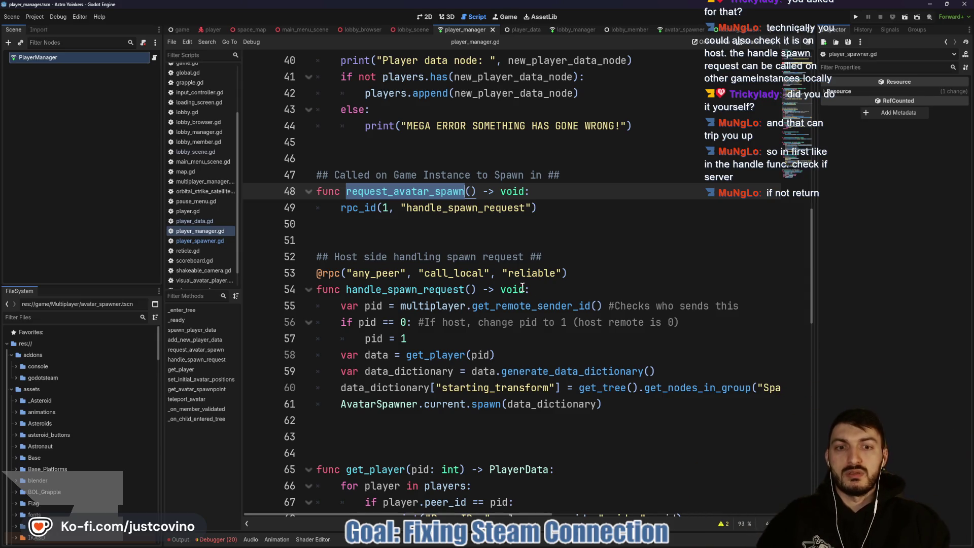
Step: Add 'if !multiplayer.is_server(): return' as handle_spawn_request's first line, save, and switch to lobby_scene.gd
{"action": "left_click", "coordinate": [548, 292]}
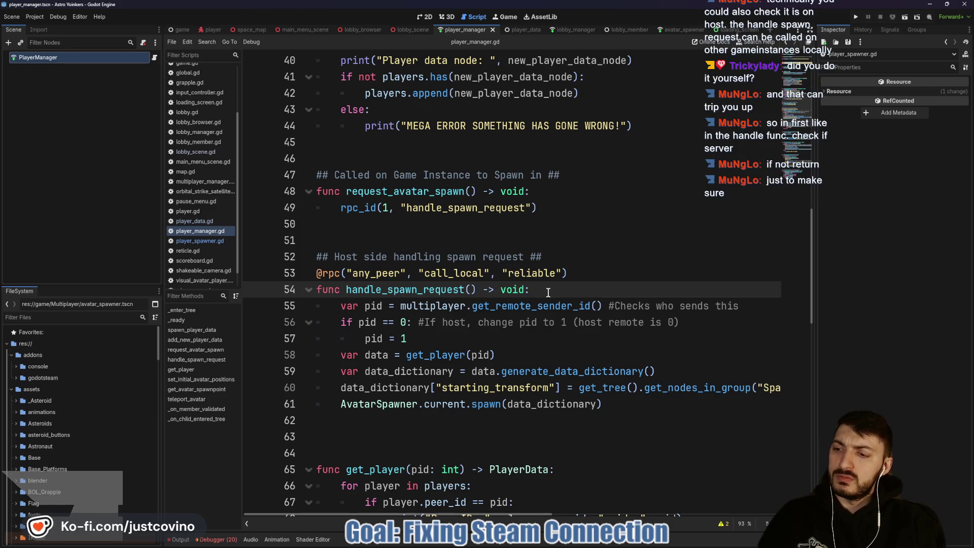
{"action": "key", "text": "Return"}
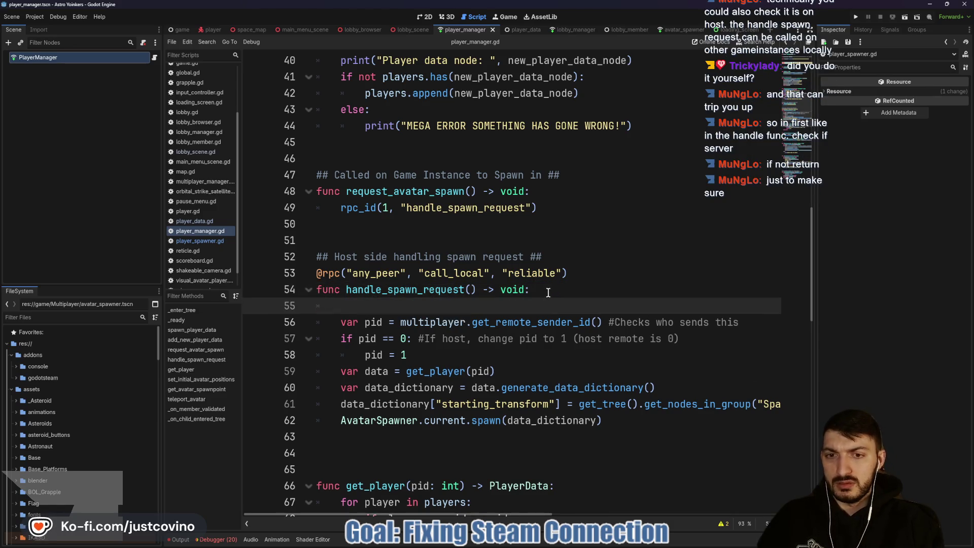
{"action": "type", "text": "if multiplayer.is_server()"}
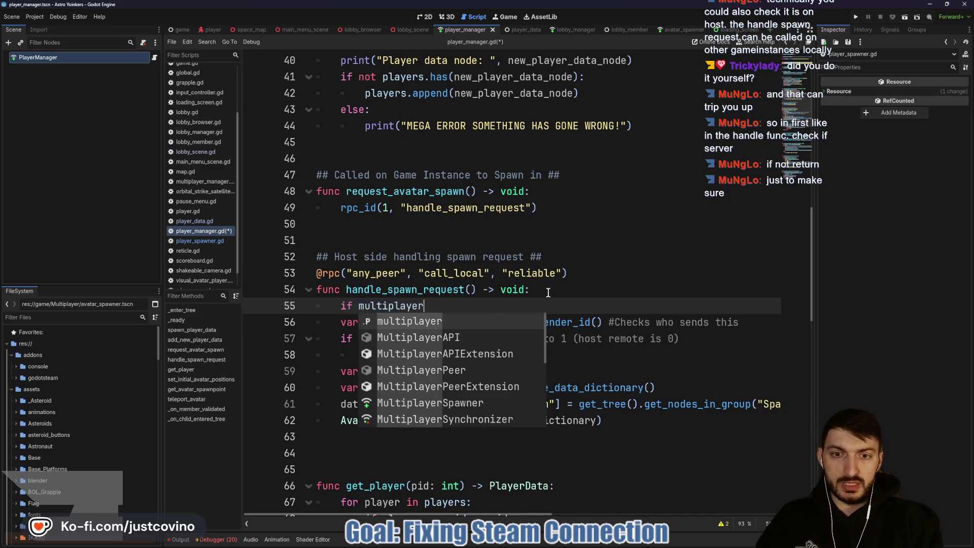
{"action": "type", "text": ": return"}
{"action": "left_click", "coordinate": [357, 306]}
{"action": "type", "text": "!"}
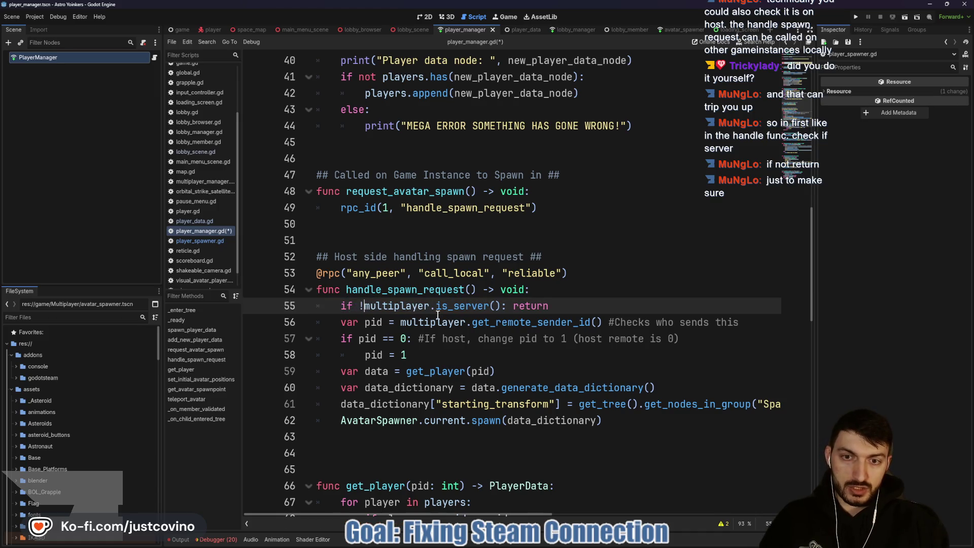
{"action": "key", "text": "ctrl+s"}
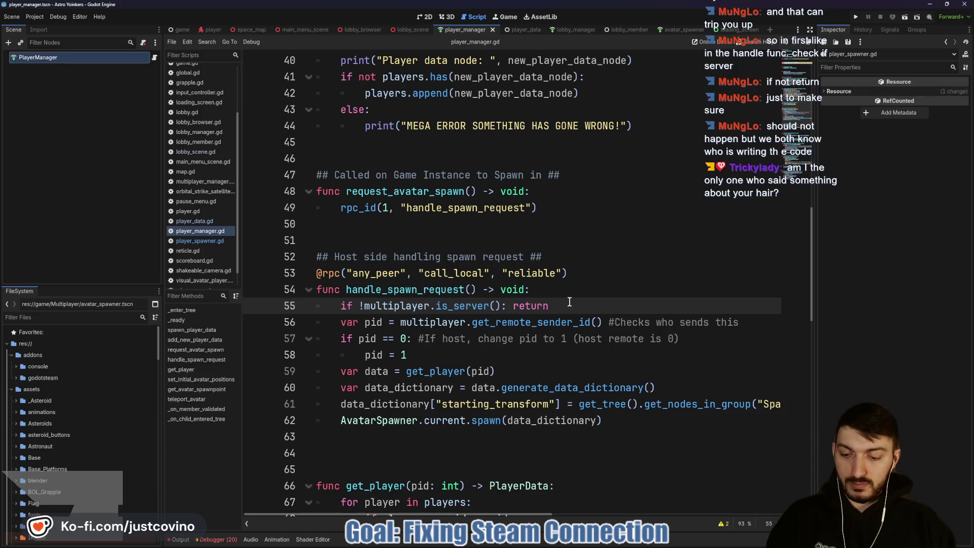
{"action": "left_click", "coordinate": [559, 289]}
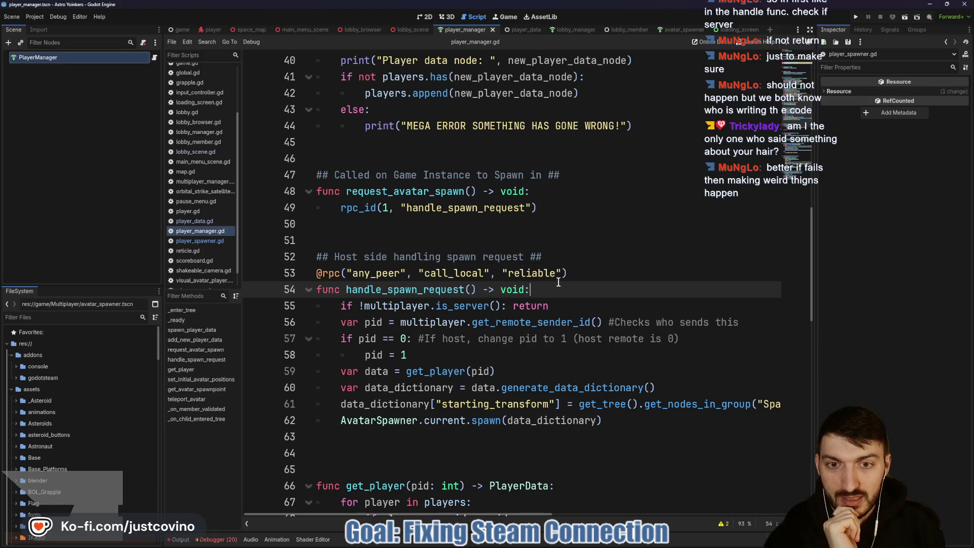
{"action": "left_click", "coordinate": [411, 30]}
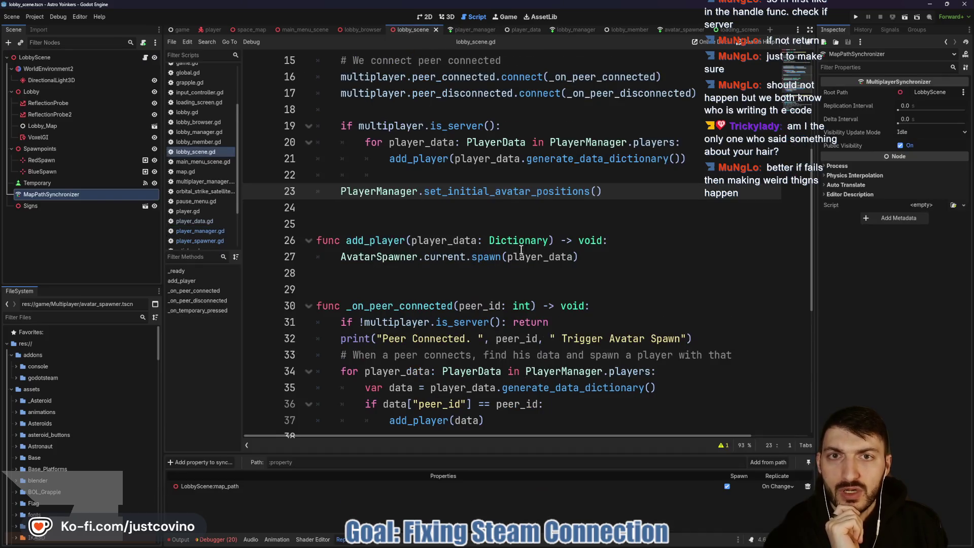
Step: Comment out the peer_connected connect and add PlayerManager.request_avatar_spawn() to _ready
{"action": "scroll", "coordinate": [614, 215], "scroll_direction": "up", "scroll_amount": 3}
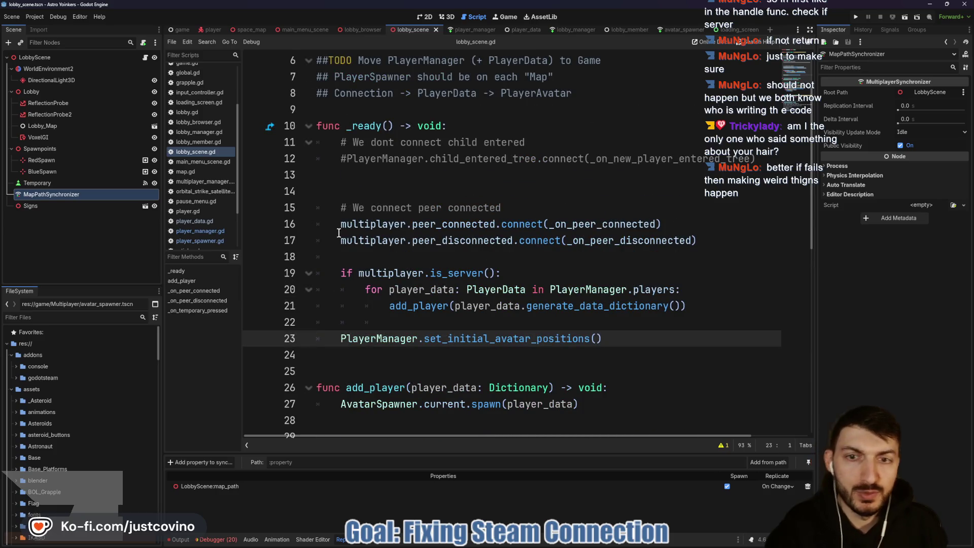
{"action": "left_click", "coordinate": [338, 226]}
{"action": "key", "text": "ctrl+k"}
{"action": "left_click", "coordinate": [378, 178]}
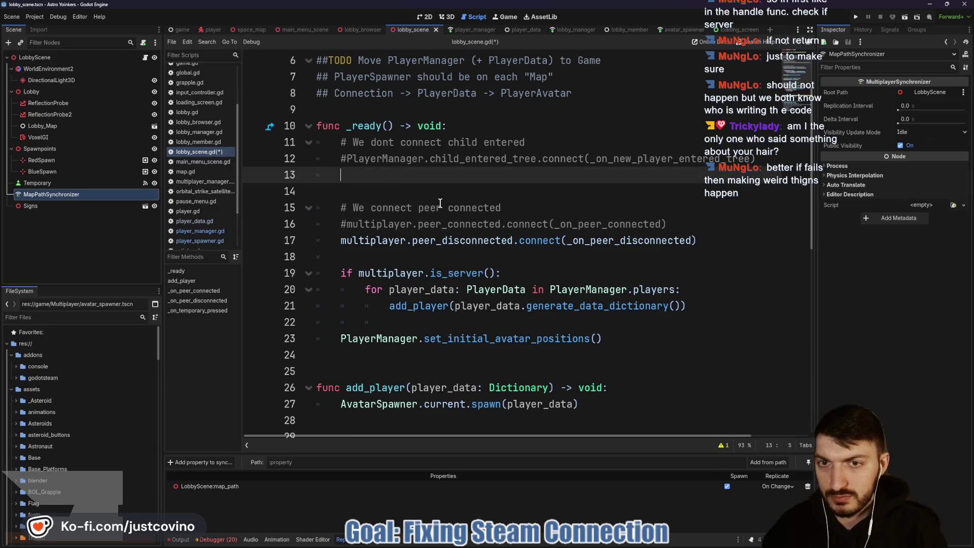
{"action": "type", "text": "PlayerManag"}
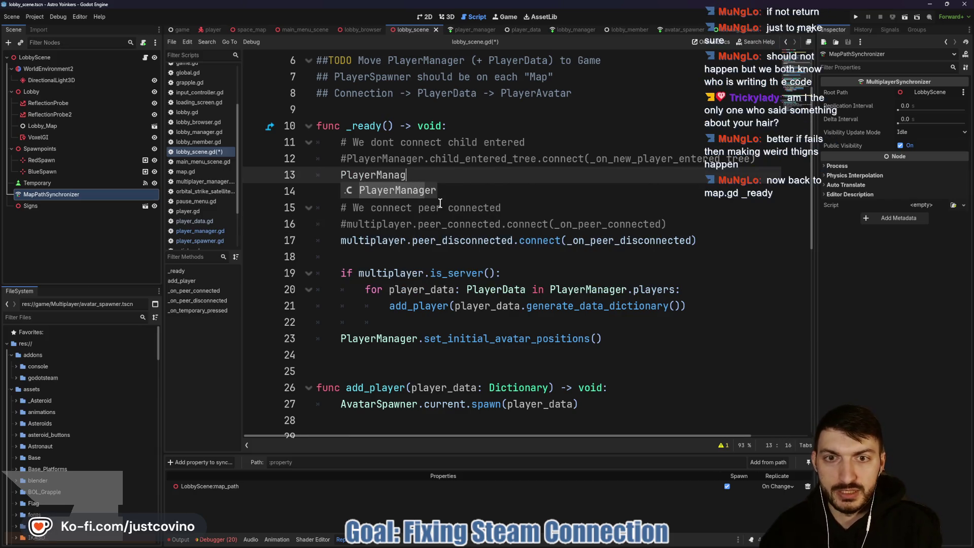
{"action": "key", "text": "Return"}
{"action": "type", "text": ".re"}
{"action": "key", "text": "Return"}
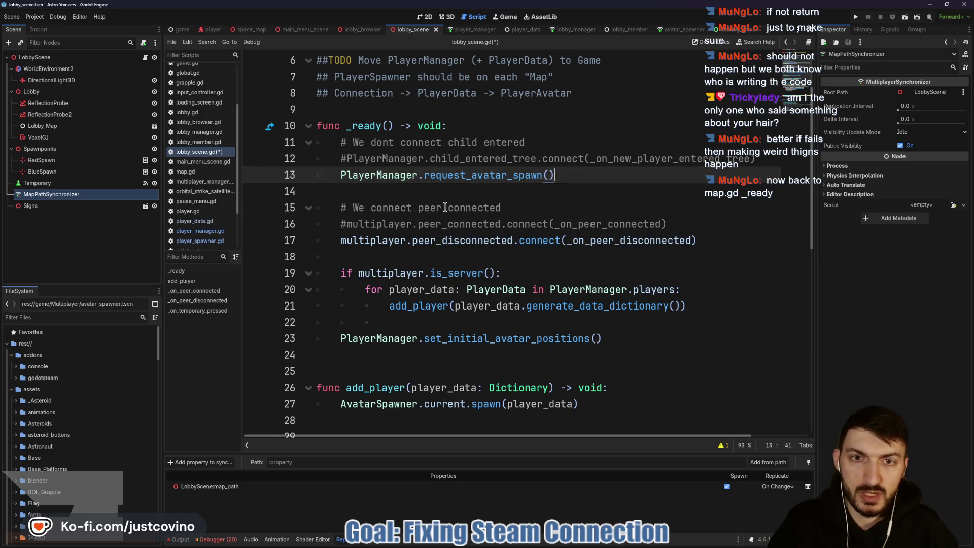
Step: Comment out the server-only add_player loop and set_initial_avatar_positions, save, and run the game
{"action": "left_click_drag", "start_coordinate": [699, 308], "coordinate": [321, 275]}
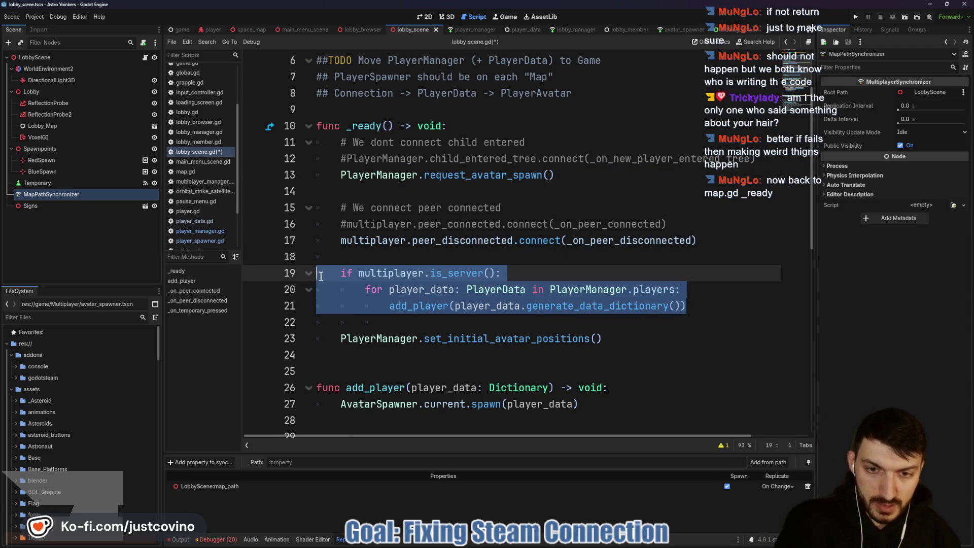
{"action": "key", "text": "ctrl+k"}
{"action": "left_click", "coordinate": [344, 339]}
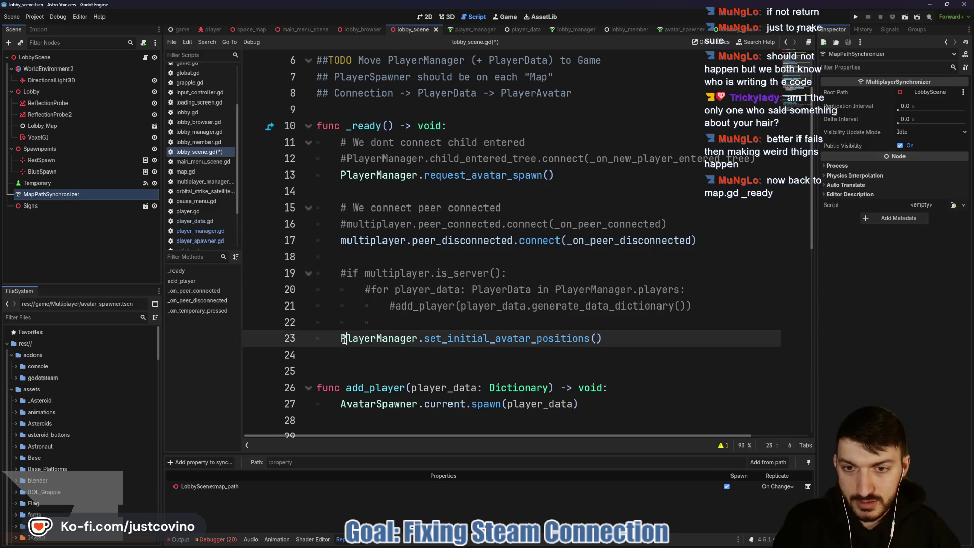
{"action": "type", "text": "#"}
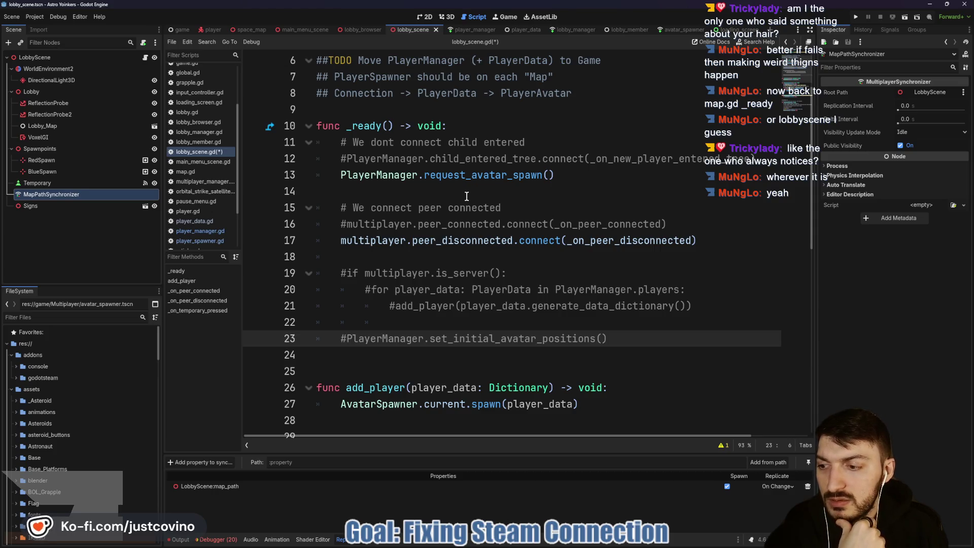
{"action": "left_click", "coordinate": [467, 196]}
{"action": "key", "text": "ctrl+s"}
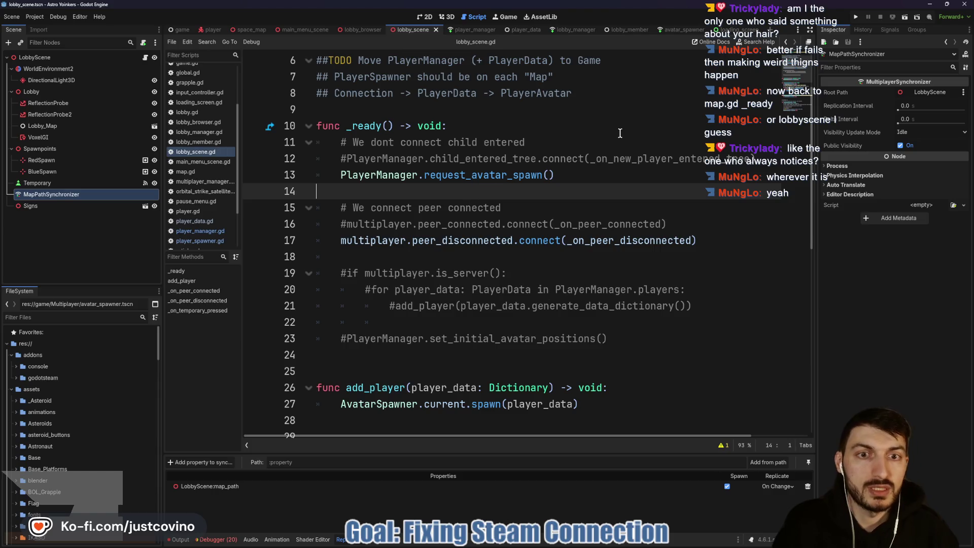
{"action": "left_click", "coordinate": [853, 18]}
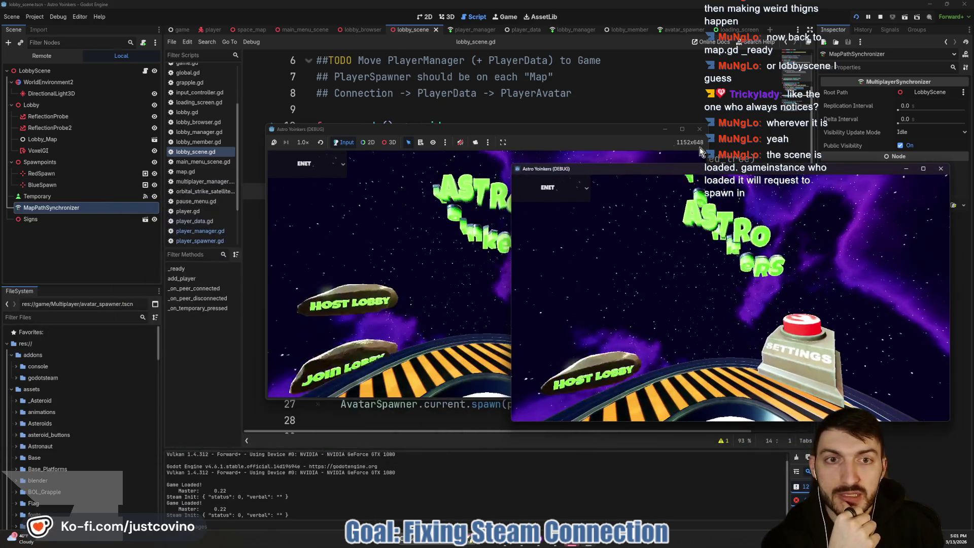
Step: Host a private lobby in the first game instance and join it from the second
{"action": "left_click", "coordinate": [130, 234]}
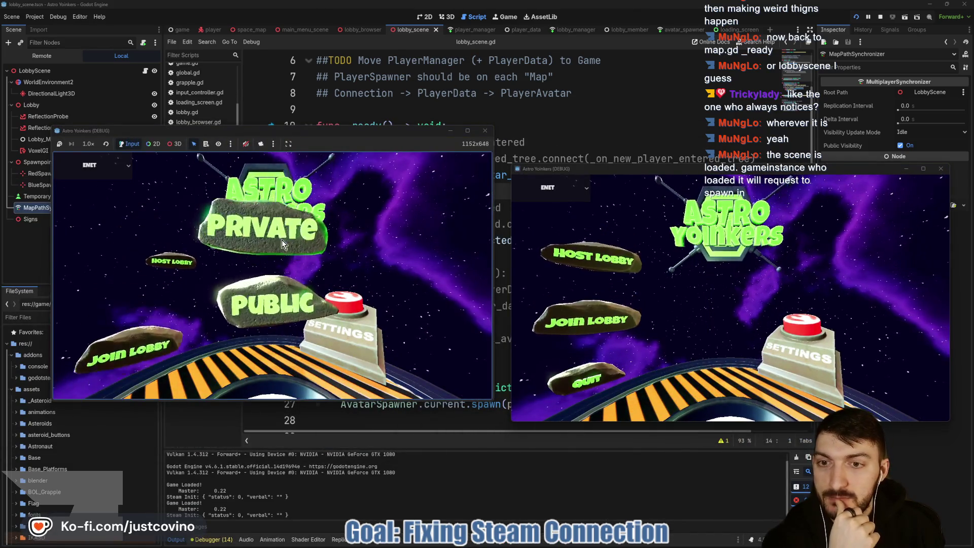
{"action": "left_click", "coordinate": [279, 240]}
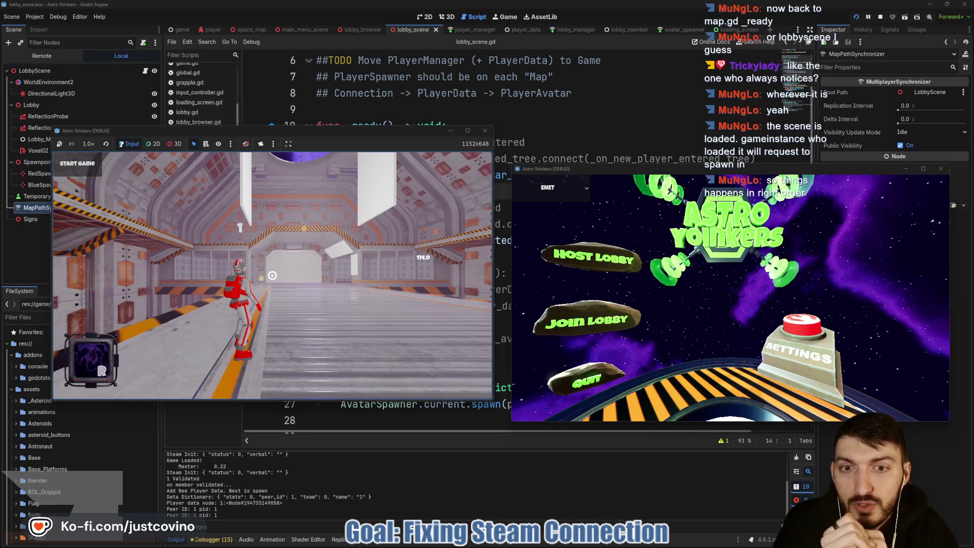
{"action": "left_click", "coordinate": [601, 320]}
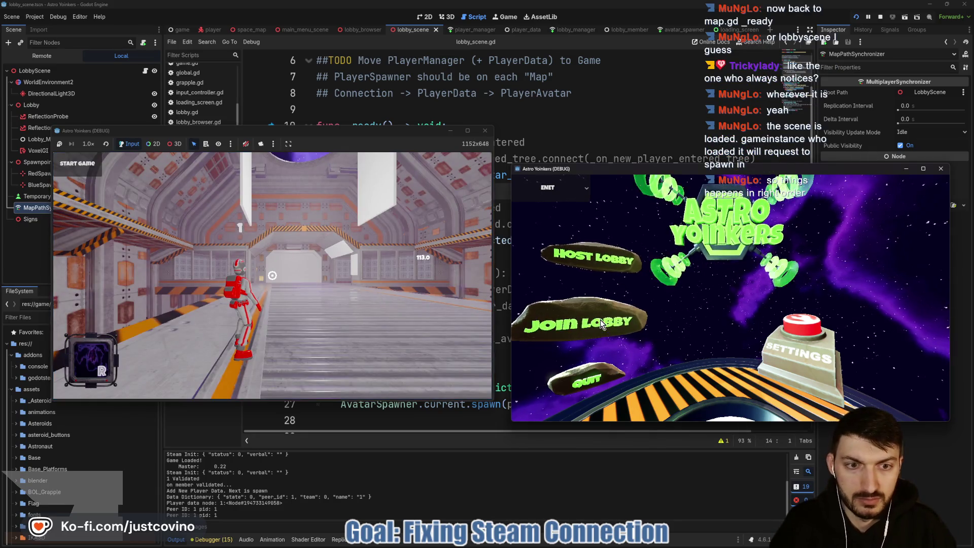
{"action": "left_click", "coordinate": [600, 320]}
{"action": "left_click", "coordinate": [750, 217]}
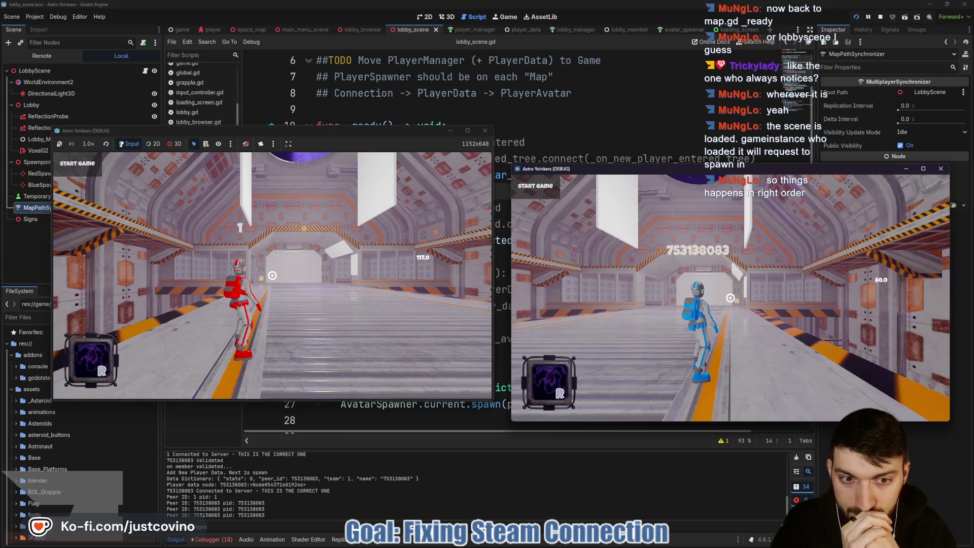
Step: Move the blue and red avatars to confirm both spawned, then stop the game with F8
{"action": "key", "text": "w"}
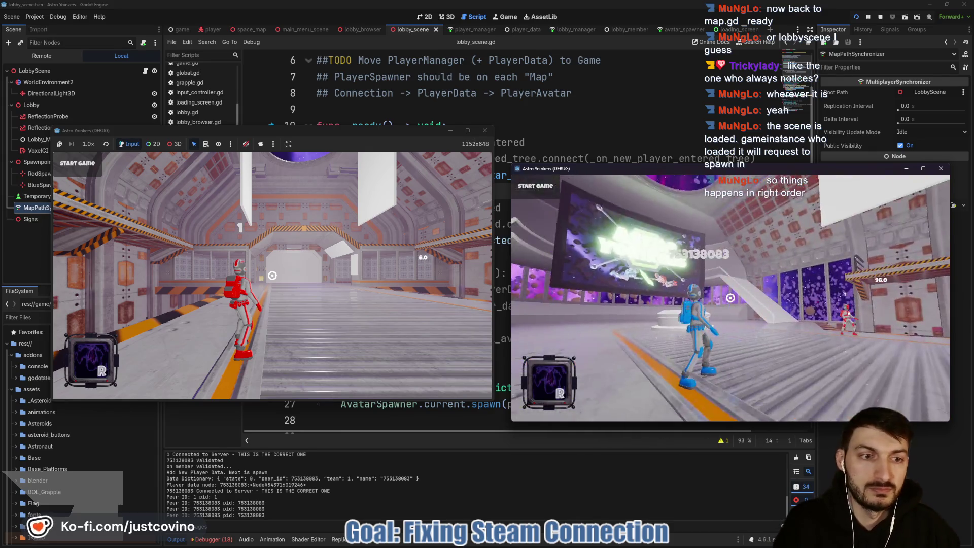
{"action": "key", "text": "w"}
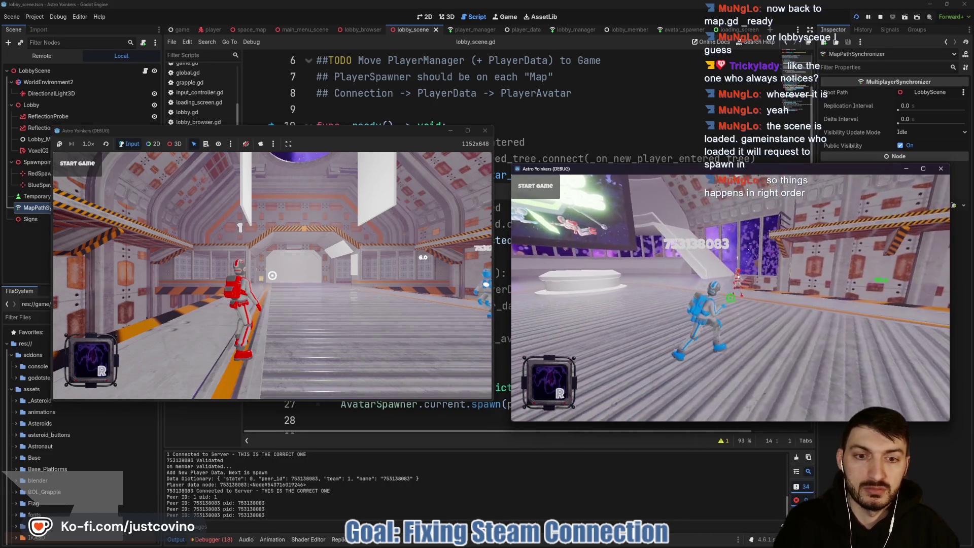
{"action": "key", "text": "w"}
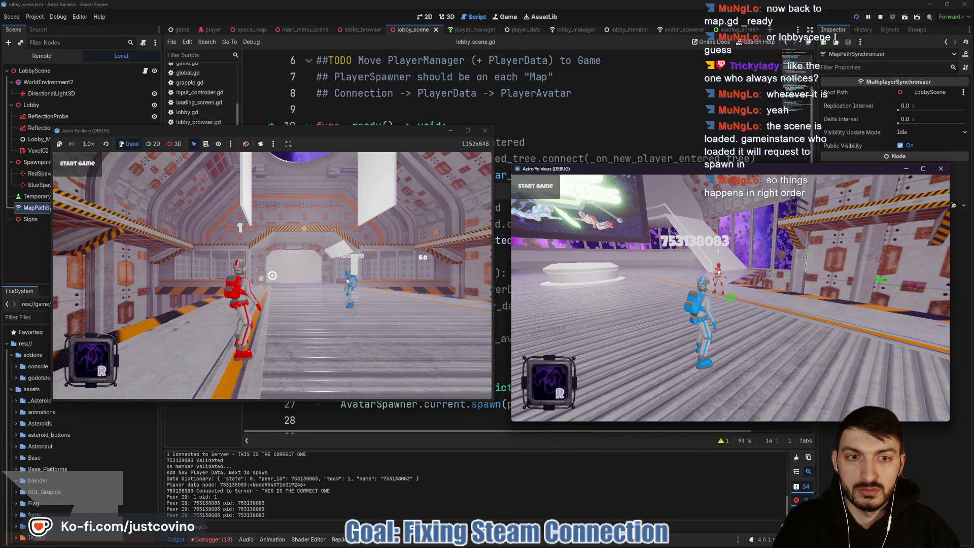
{"action": "left_click", "coordinate": [373, 136]}
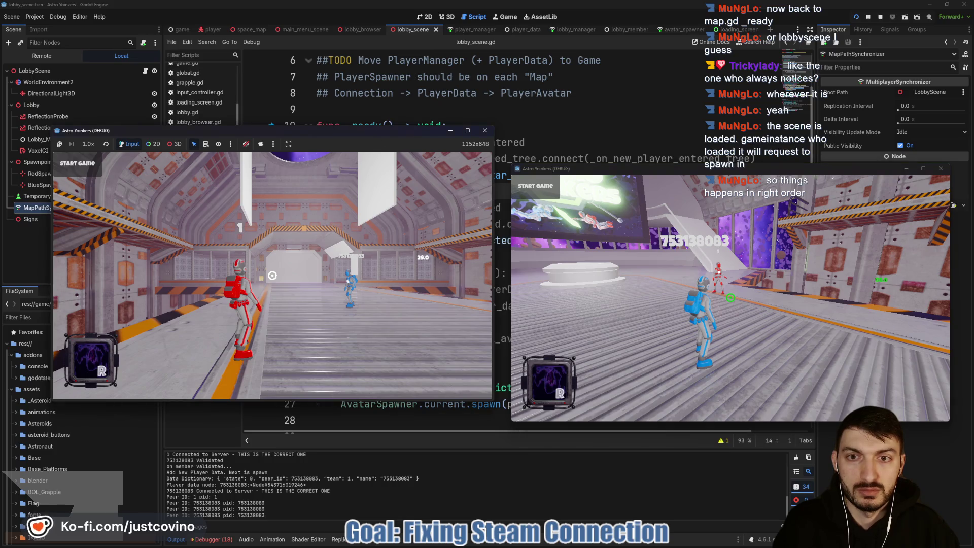
{"action": "key", "text": "w"}
{"action": "key", "text": "space"}
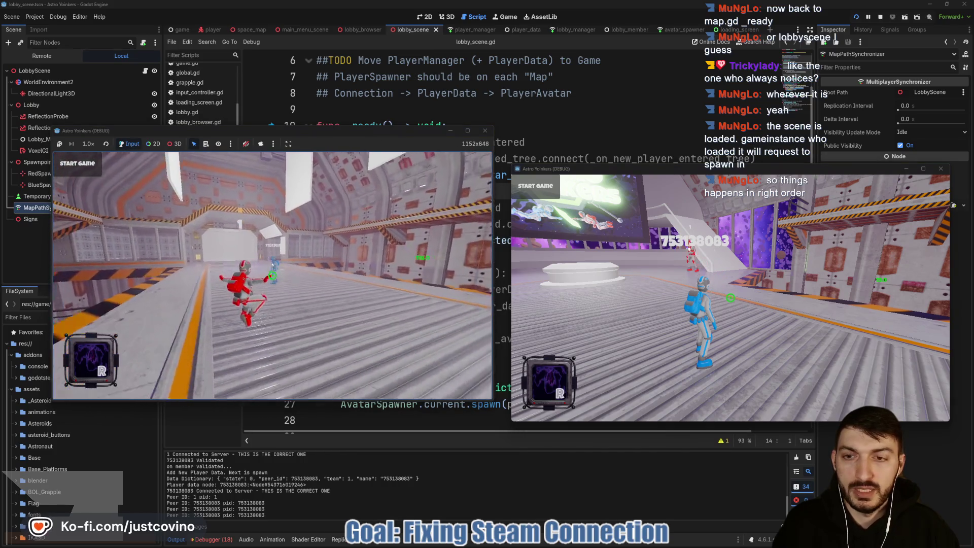
{"action": "key", "text": "Escape"}
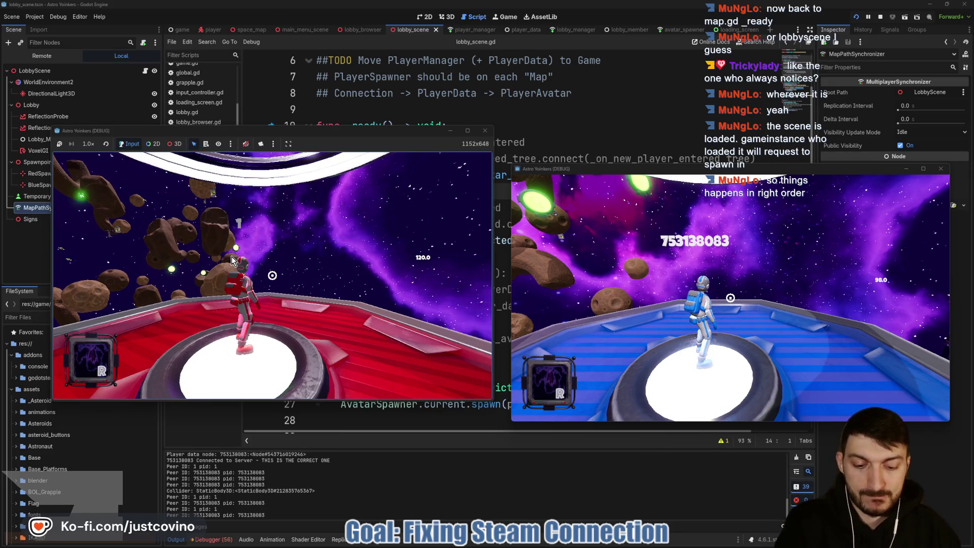
{"action": "key", "text": "F8"}
{"action": "left_click", "coordinate": [433, 259]}
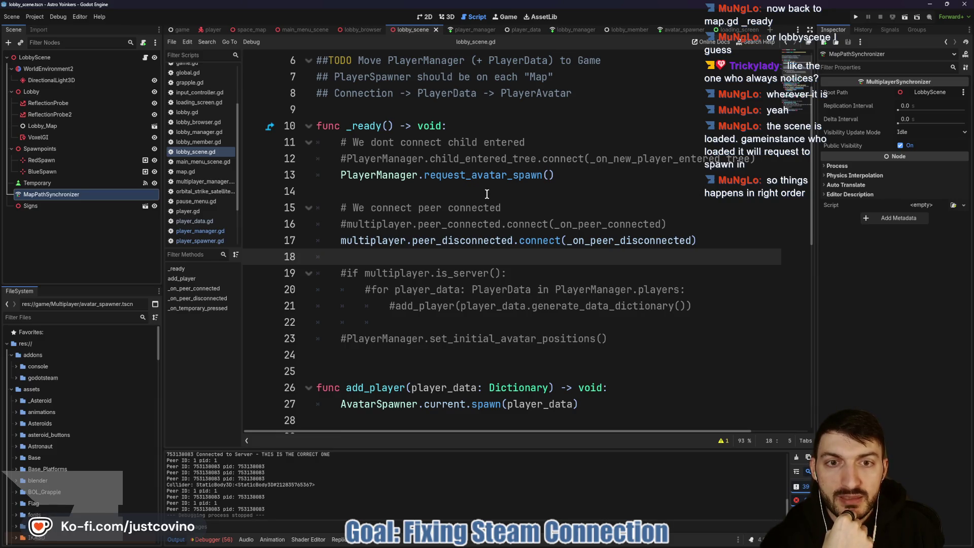
Step: Delete the commented-out child-entered, peer_connected and server spawn lines from _ready
{"action": "mouse_move", "coordinate": [304, 174]}
{"action": "left_mouse_down"}
{"action": "mouse_move", "coordinate": [302, 145]}
{"action": "mouse_move", "coordinate": [300, 159]}
{"action": "left_mouse_up"}
{"action": "key", "text": "BackSpace"}
{"action": "key", "text": "BackSpace"}
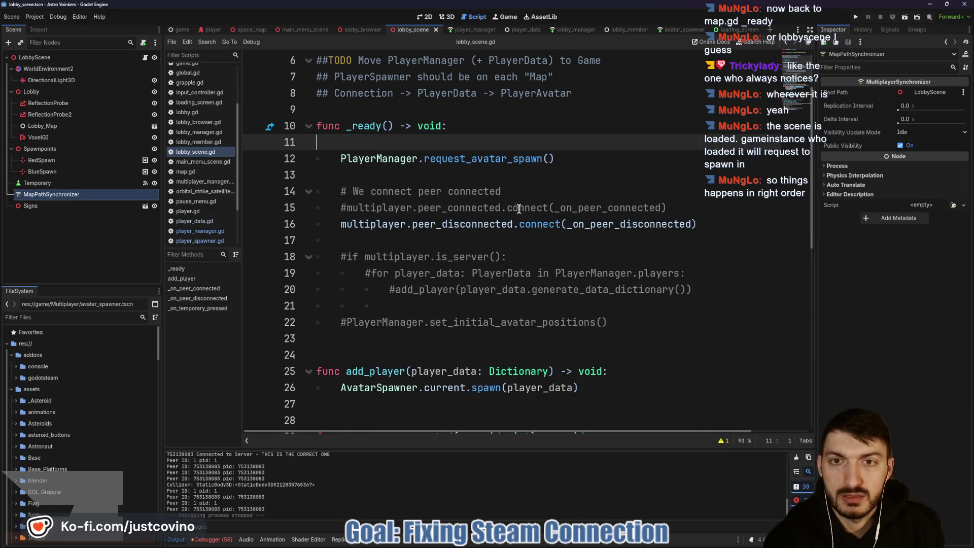
{"action": "left_click_drag", "start_coordinate": [402, 192], "coordinate": [306, 164]}
{"action": "key", "text": "BackSpace"}
{"action": "mouse_move", "coordinate": [659, 283]}
{"action": "left_mouse_down"}
{"action": "mouse_move", "coordinate": [354, 257]}
{"action": "mouse_move", "coordinate": [356, 201]}
{"action": "left_mouse_up"}
{"action": "key", "text": "BackSpace"}
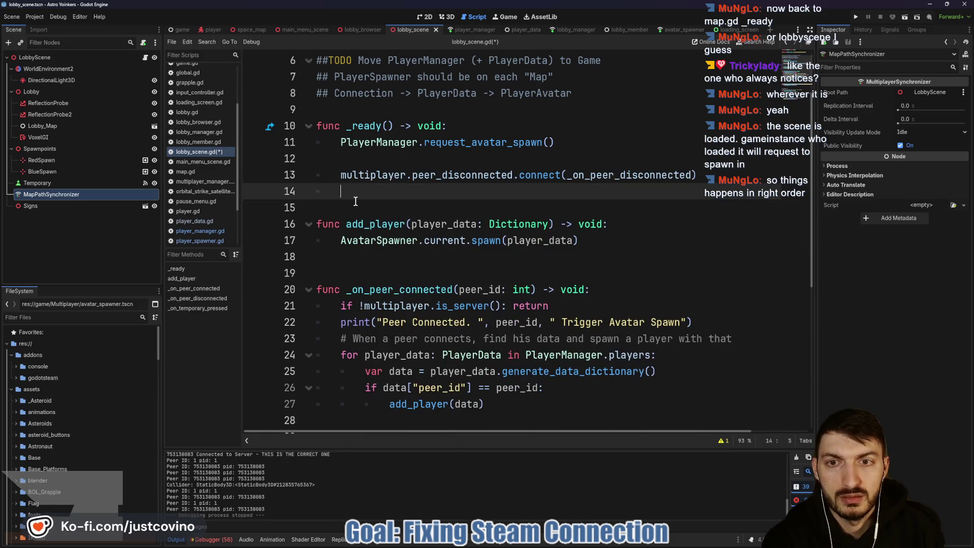
{"action": "key", "text": "BackSpace"}
{"action": "key", "text": "BackSpace"}
Step: Delete the whole _on_peer_connected function and leftover blank lines, save, and view loading_screen.gd
{"action": "scroll", "coordinate": [508, 237], "scroll_direction": "down", "scroll_amount": 5}
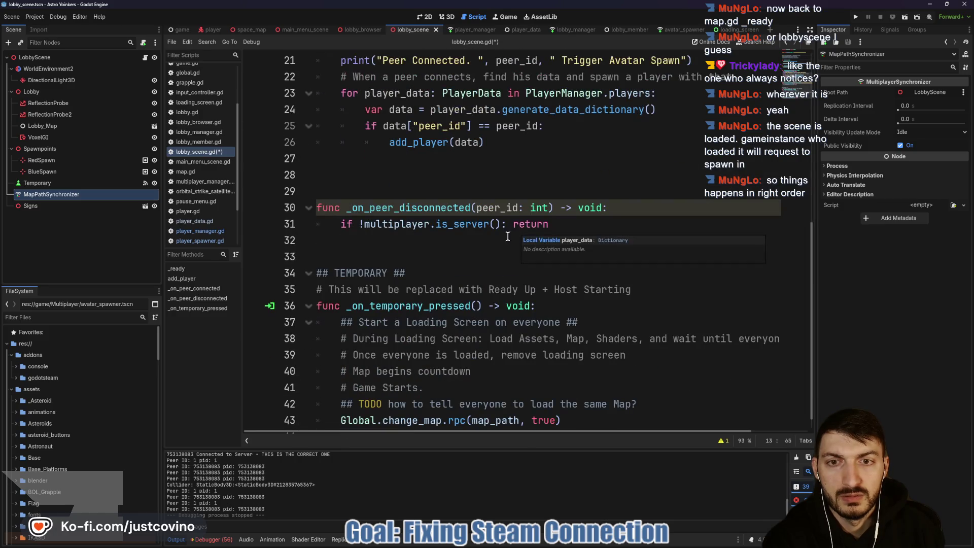
{"action": "scroll", "coordinate": [436, 241], "scroll_direction": "down", "scroll_amount": 1}
{"action": "scroll", "coordinate": [441, 248], "scroll_direction": "up", "scroll_amount": 4}
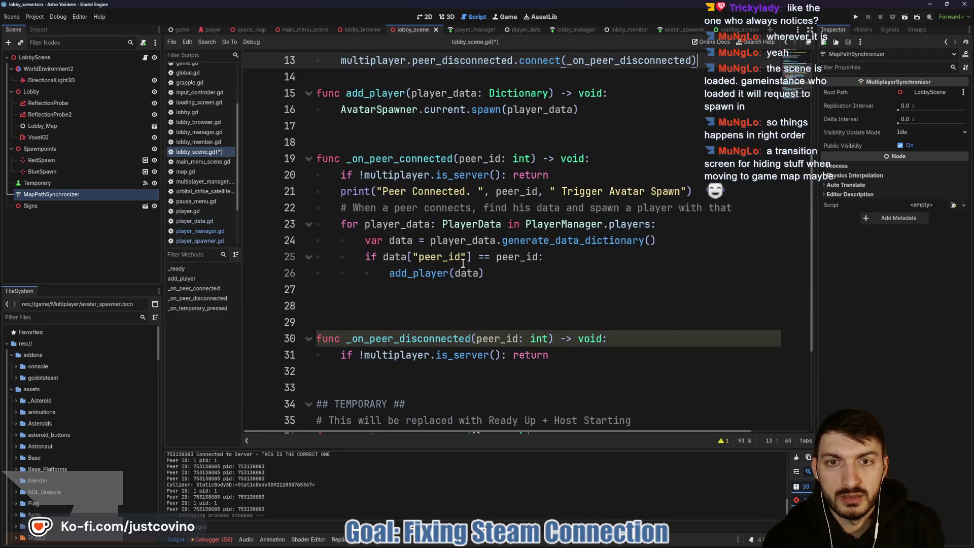
{"action": "left_click_drag", "start_coordinate": [525, 326], "coordinate": [284, 226]}
{"action": "key", "text": "shift+Up"}
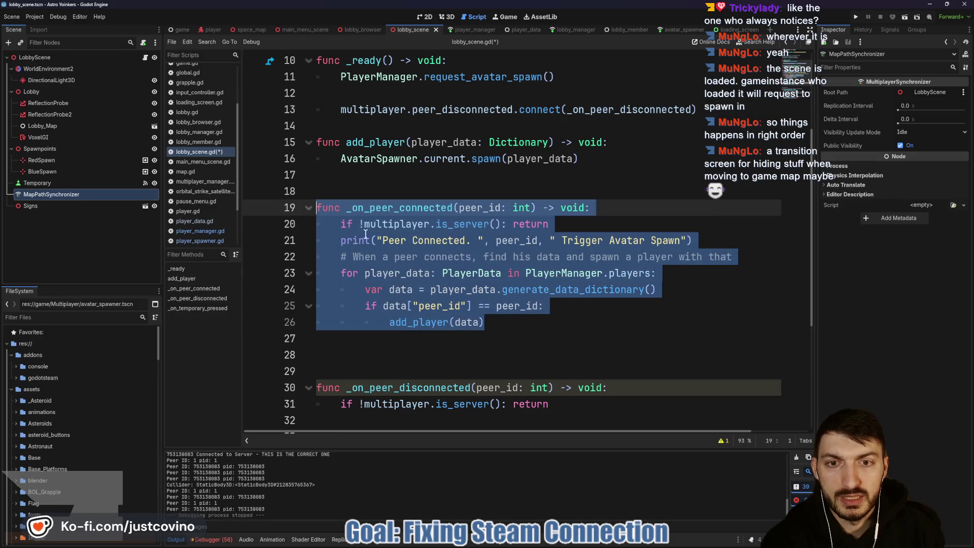
{"action": "scroll", "coordinate": [540, 277], "scroll_direction": "up", "scroll_amount": 2}
{"action": "scroll", "coordinate": [540, 277], "scroll_direction": "up", "scroll_amount": 1}
{"action": "scroll", "coordinate": [540, 276], "scroll_direction": "down", "scroll_amount": 1}
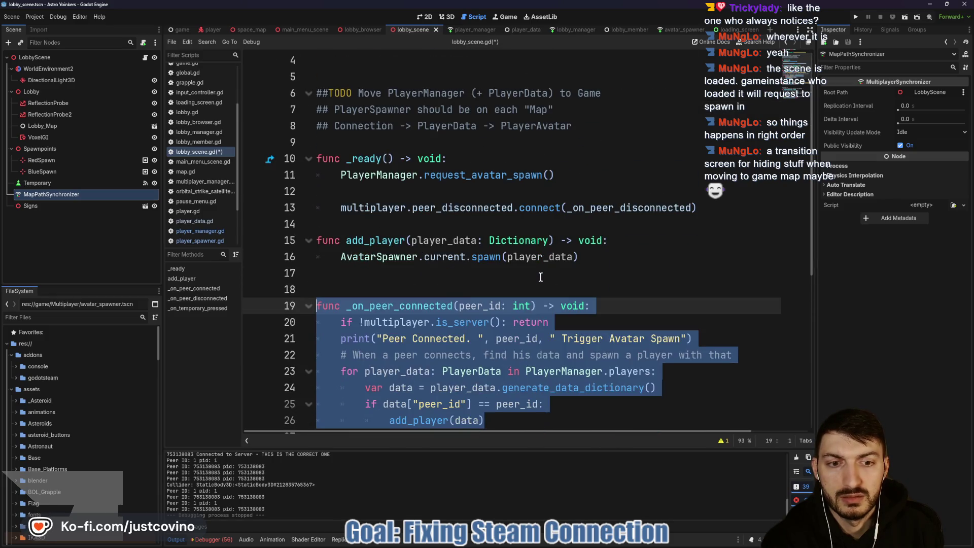
{"action": "scroll", "coordinate": [541, 276], "scroll_direction": "up", "scroll_amount": 1}
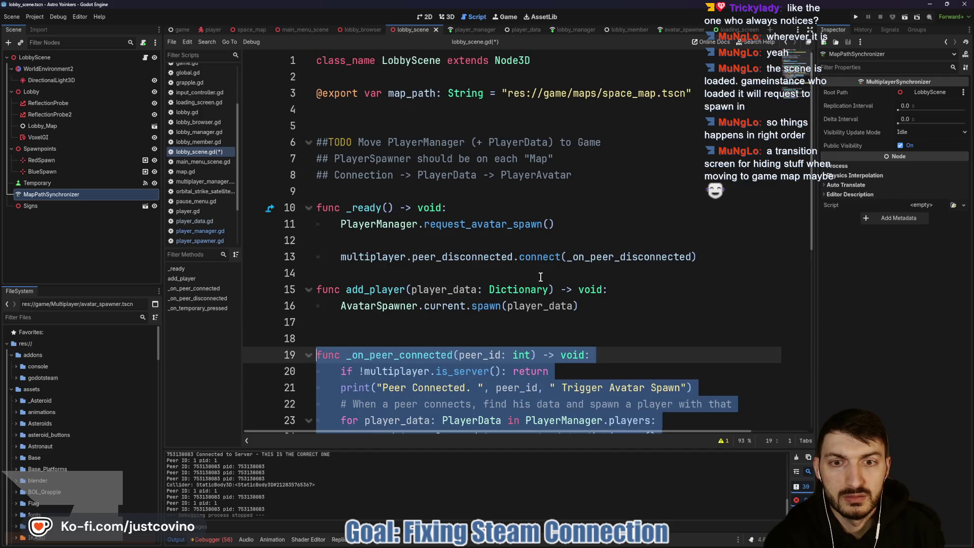
{"action": "key", "text": "BackSpace"}
{"action": "key", "text": "BackSpace"}
{"action": "key", "text": "BackSpace"}
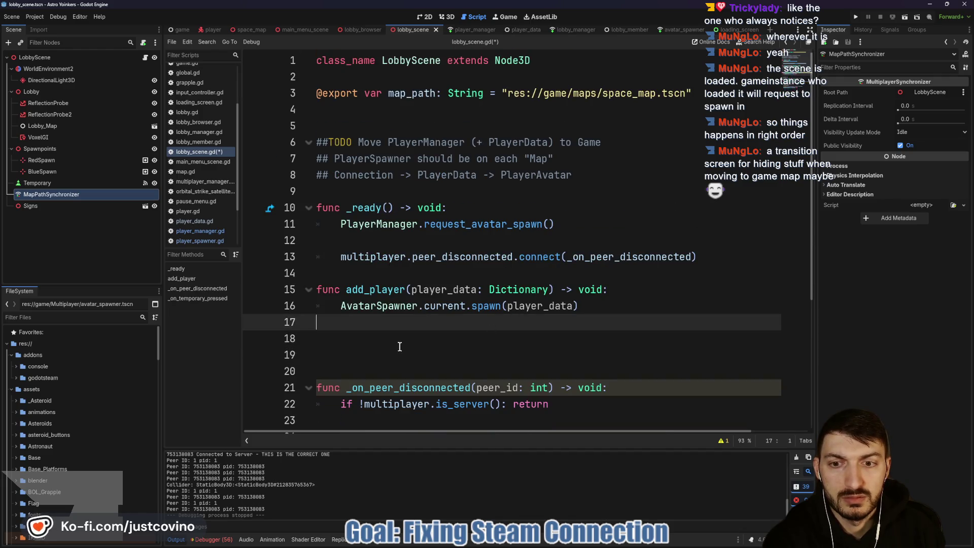
{"action": "left_click", "coordinate": [400, 348]}
{"action": "key", "text": "BackSpace"}
{"action": "key", "text": "ctrl+s"}
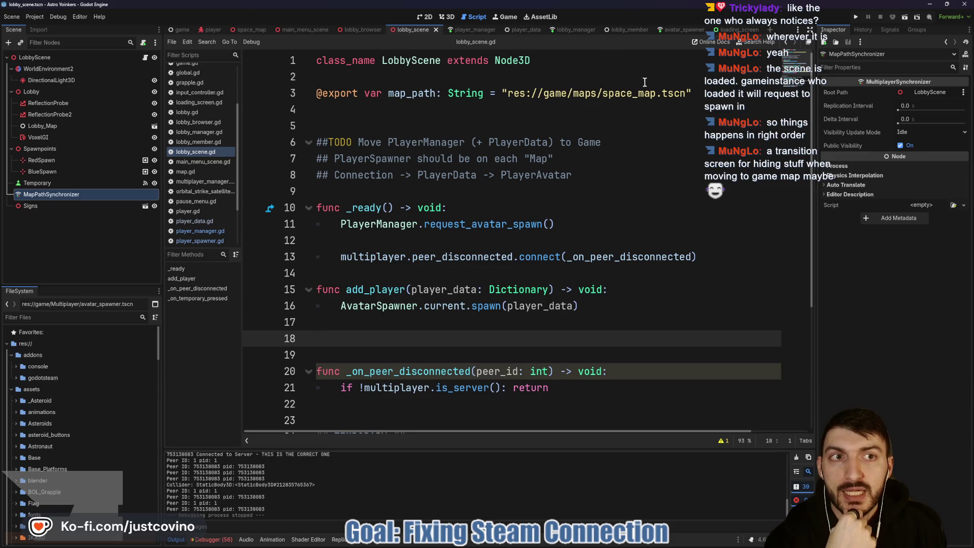
{"action": "left_click", "coordinate": [723, 29]}
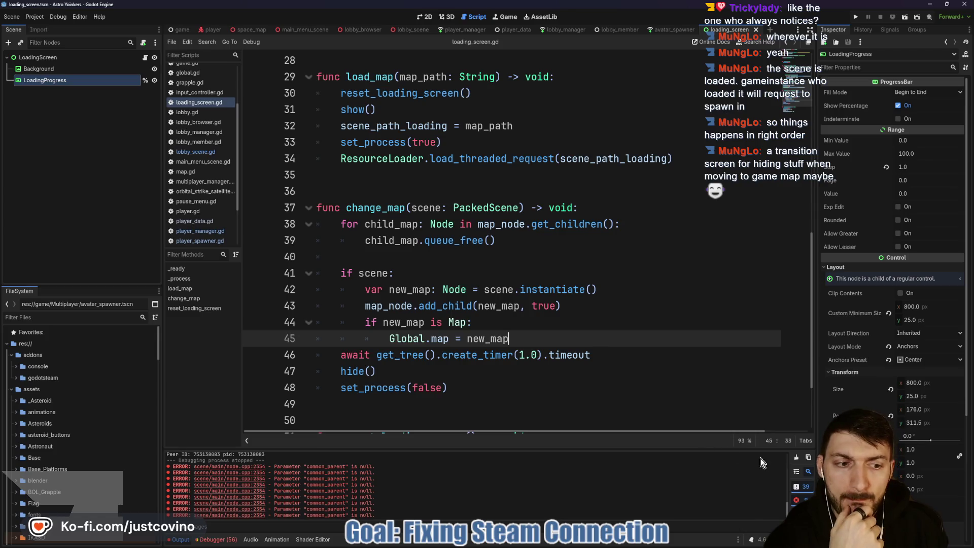
Step: Clear the Output panel, change line 46's create_timer(1.0) to create_timer(1.5), and save loading_screen.gd
{"action": "left_click", "coordinate": [796, 458]}
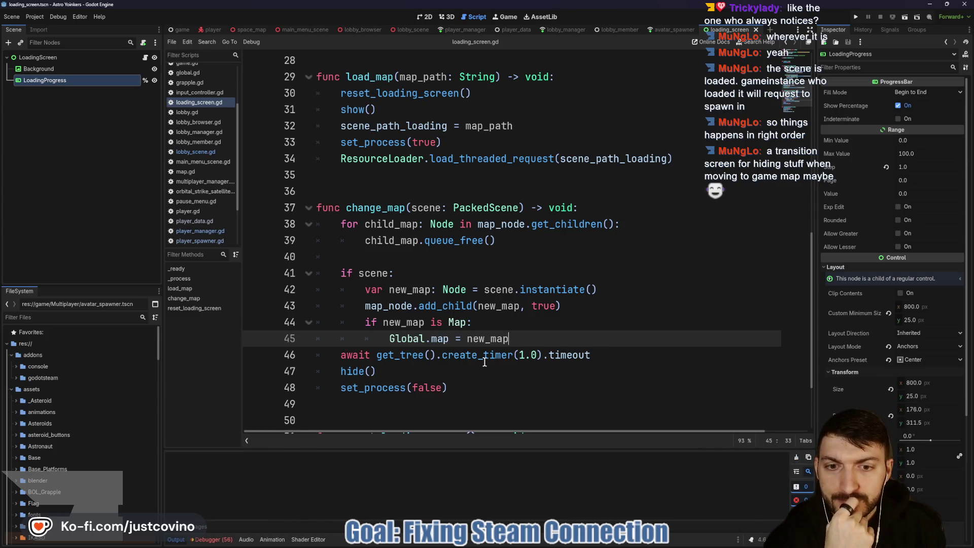
{"action": "mouse_move", "coordinate": [515, 353]}
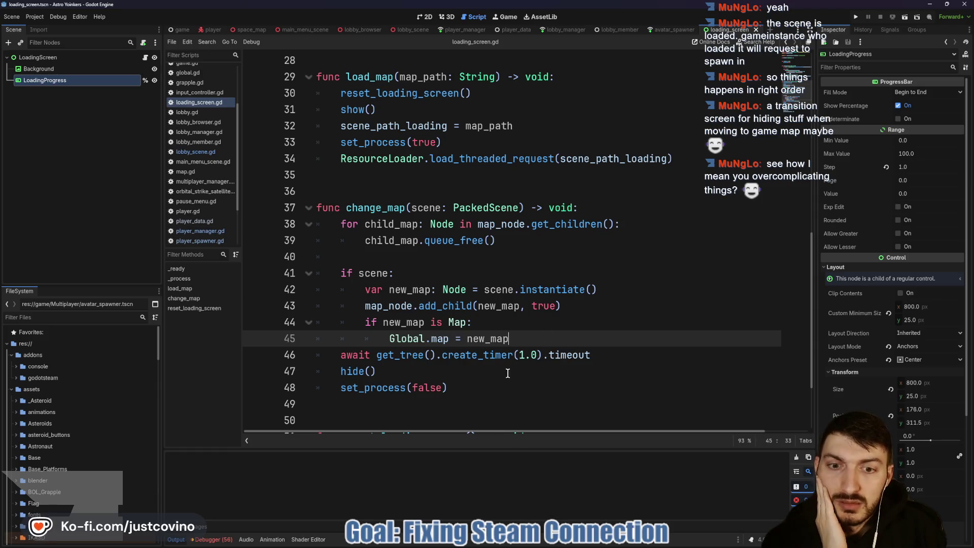
{"action": "mouse_move", "coordinate": [407, 356]}
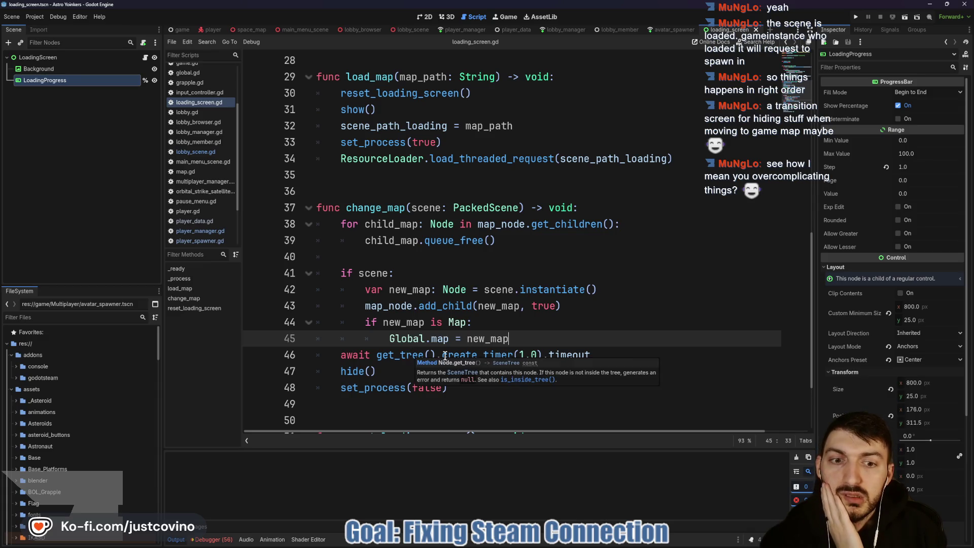
{"action": "left_click", "coordinate": [526, 356]}
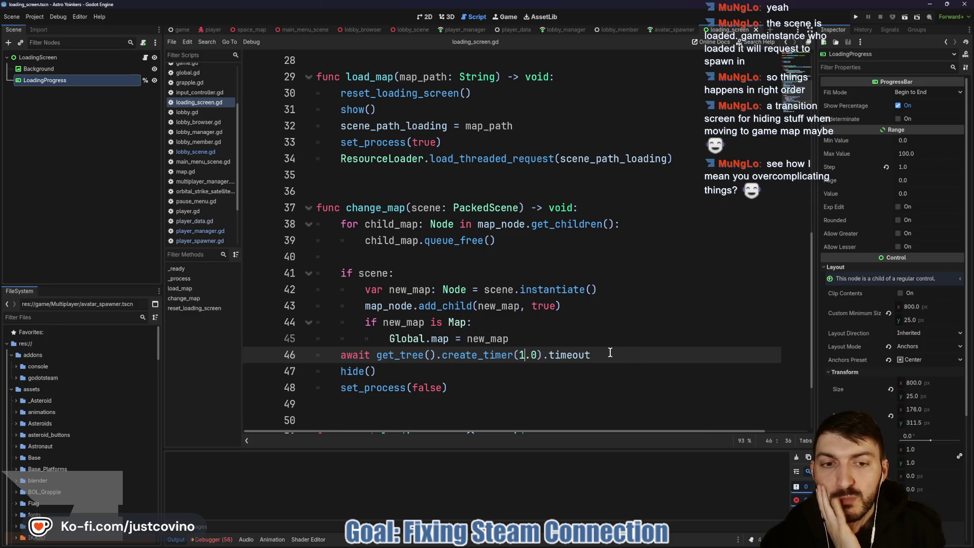
{"action": "mouse_move", "coordinate": [583, 352]}
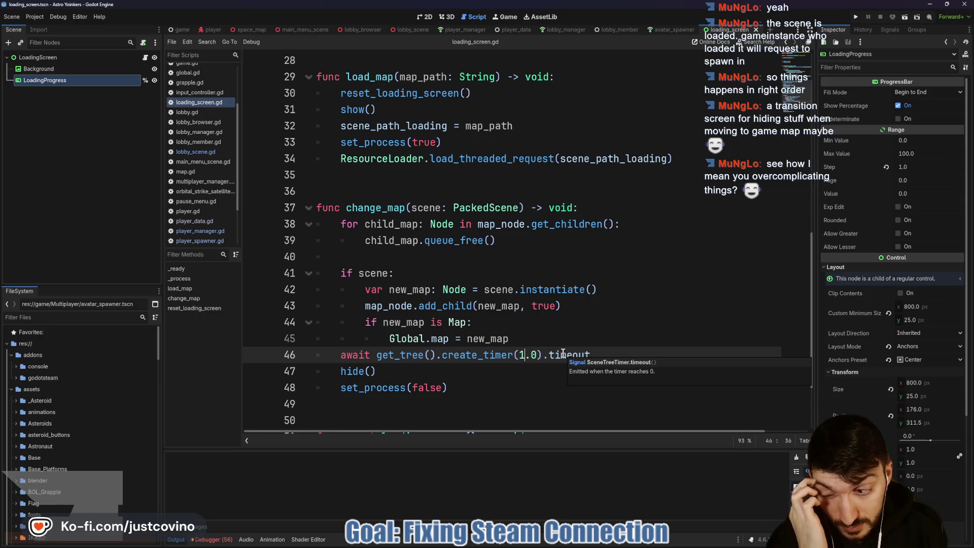
{"action": "key", "text": "BackSpace"}
{"action": "type", "text": "5"}
{"action": "left_click", "coordinate": [589, 344]}
{"action": "key", "text": "ctrl+s"}
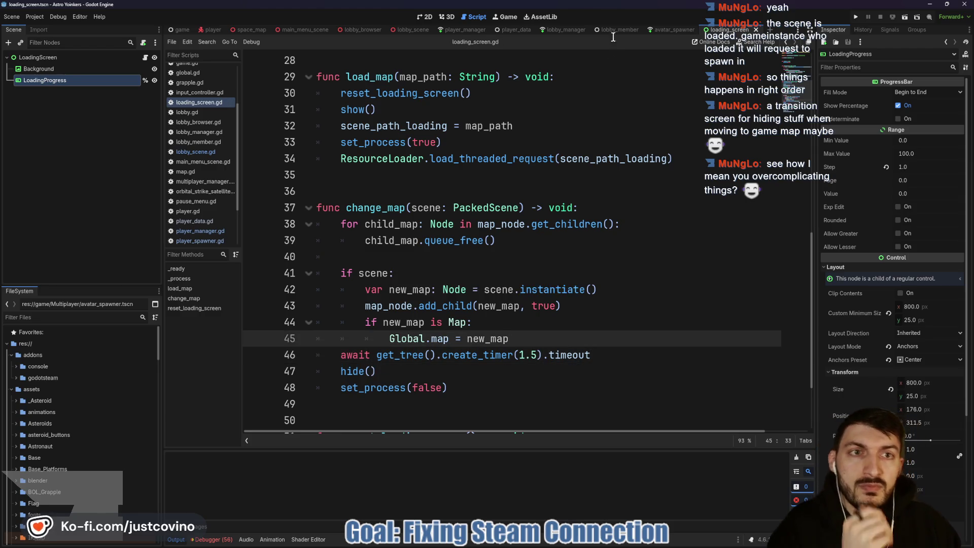
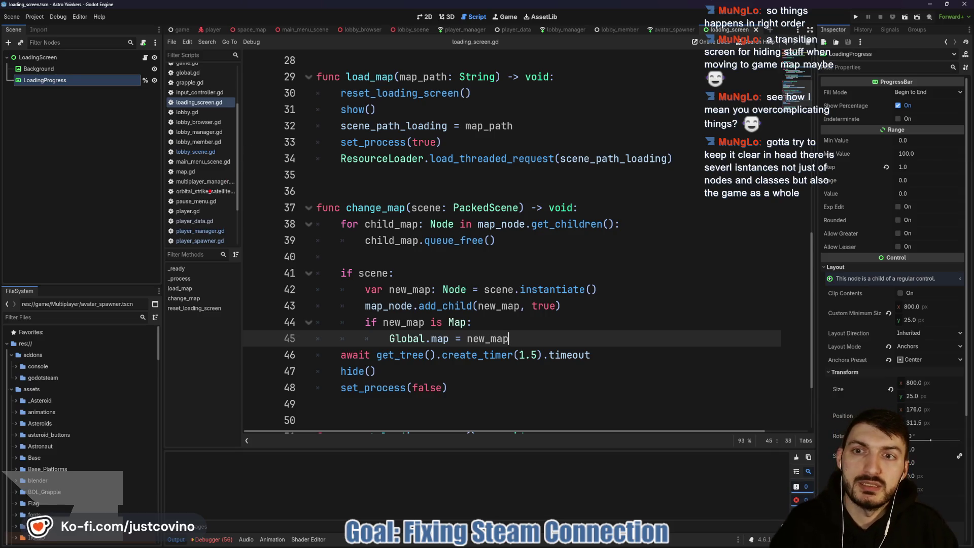
Step: Sketch boxes, figures and two linking arrows over the load_map code, then clear them
{"action": "left_click_drag", "start_coordinate": [444, 213], "coordinate": [596, 422]}
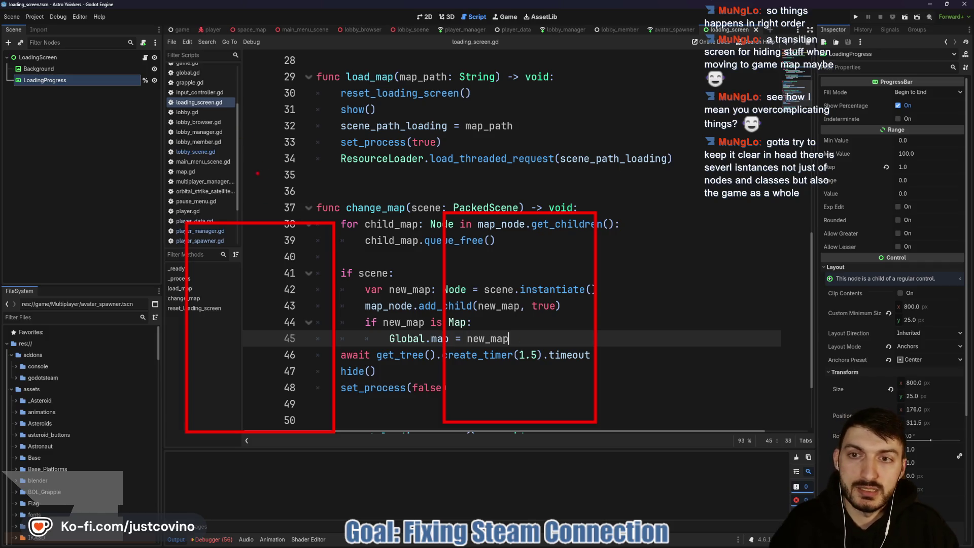
{"action": "mouse_move", "coordinate": [259, 131]}
{"action": "left_mouse_down"}
{"action": "mouse_move", "coordinate": [243, 170]}
{"action": "mouse_move", "coordinate": [262, 205]}
{"action": "mouse_move", "coordinate": [237, 204]}
{"action": "mouse_move", "coordinate": [261, 183]}
{"action": "left_mouse_up"}
{"action": "mouse_move", "coordinate": [523, 141]}
{"action": "left_mouse_down"}
{"action": "mouse_move", "coordinate": [533, 172]}
{"action": "mouse_move", "coordinate": [516, 196]}
{"action": "mouse_move", "coordinate": [532, 181]}
{"action": "left_mouse_up"}
{"action": "left_click_drag", "start_coordinate": [341, 256], "coordinate": [443, 256]}
{"action": "left_click_drag", "start_coordinate": [341, 307], "coordinate": [437, 307]}
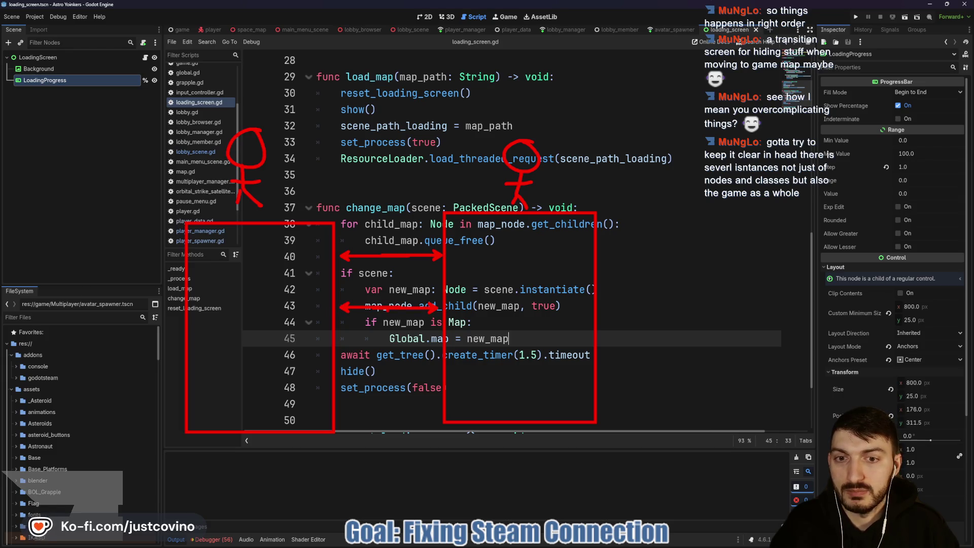
{"action": "key", "text": "Escape"}
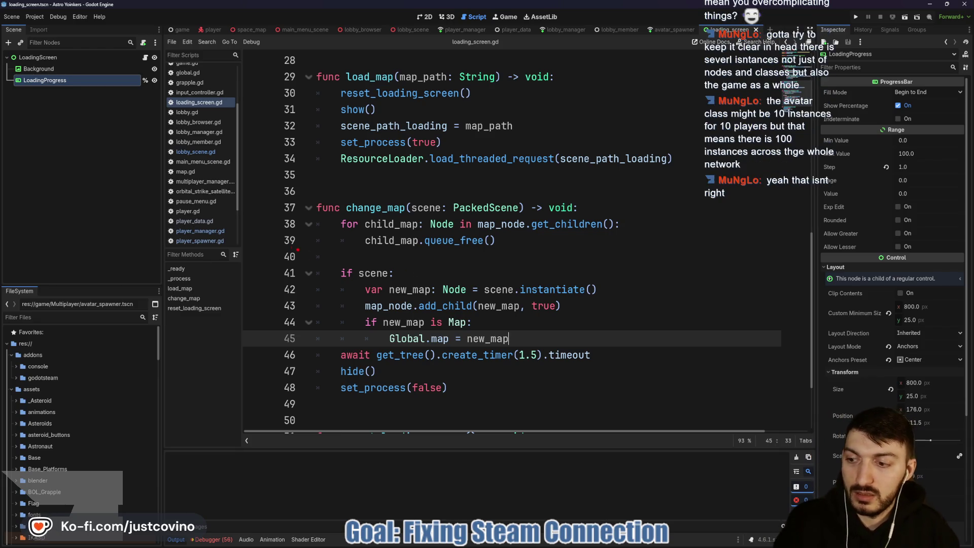
Step: Sketch two stick figures with boxes beside change_map and a dividing line down the code
{"action": "left_click_drag", "start_coordinate": [282, 133], "coordinate": [292, 136]}
{"action": "mouse_move", "coordinate": [270, 174]}
{"action": "left_mouse_down"}
{"action": "mouse_move", "coordinate": [292, 223]}
{"action": "mouse_move", "coordinate": [250, 222]}
{"action": "mouse_move", "coordinate": [288, 182]}
{"action": "left_mouse_up"}
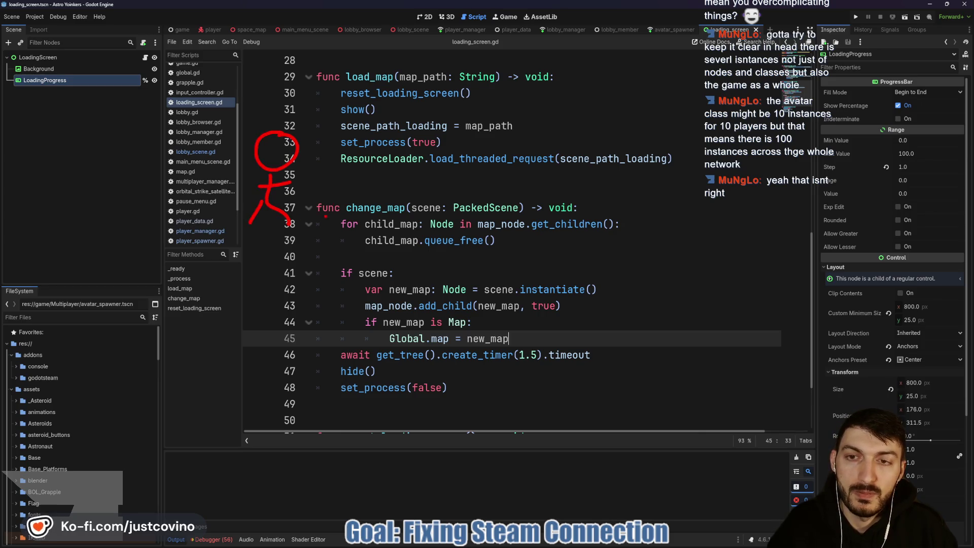
{"action": "left_click_drag", "start_coordinate": [235, 236], "coordinate": [344, 400]}
{"action": "mouse_move", "coordinate": [396, 174]}
{"action": "left_mouse_down"}
{"action": "mouse_move", "coordinate": [422, 175]}
{"action": "mouse_move", "coordinate": [404, 161]}
{"action": "left_mouse_up"}
{"action": "left_click_drag", "start_coordinate": [404, 203], "coordinate": [402, 236]}
{"action": "mouse_move", "coordinate": [403, 236]}
{"action": "left_mouse_down"}
{"action": "mouse_move", "coordinate": [411, 248]}
{"action": "mouse_move", "coordinate": [387, 244]}
{"action": "left_mouse_up"}
{"action": "left_click_drag", "start_coordinate": [381, 221], "coordinate": [409, 219]}
{"action": "mouse_move", "coordinate": [380, 248]}
{"action": "left_mouse_down"}
{"action": "mouse_move", "coordinate": [381, 268]}
{"action": "mouse_move", "coordinate": [450, 369]}
{"action": "left_mouse_up"}
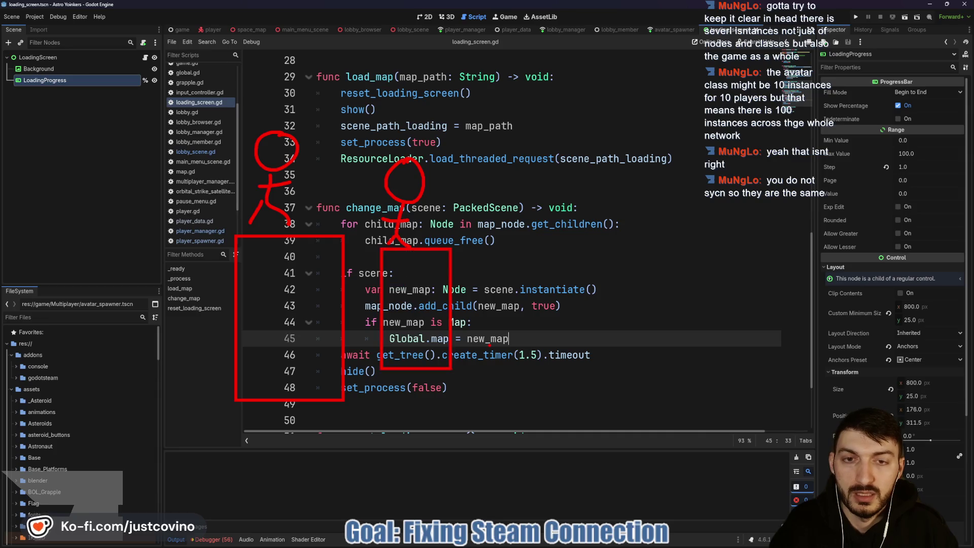
{"action": "left_click_drag", "start_coordinate": [535, 99], "coordinate": [534, 486]}
Step: Add third and fourth stick figures with boxes, mark each box, then clear all sketches
{"action": "left_click_drag", "start_coordinate": [625, 150], "coordinate": [629, 152]}
{"action": "left_click_drag", "start_coordinate": [620, 202], "coordinate": [629, 232]}
{"action": "mouse_move", "coordinate": [607, 209]}
{"action": "left_mouse_down"}
{"action": "mouse_move", "coordinate": [630, 205]}
{"action": "mouse_move", "coordinate": [609, 231]}
{"action": "mouse_move", "coordinate": [650, 385]}
{"action": "left_mouse_up"}
{"action": "mouse_move", "coordinate": [746, 167]}
{"action": "left_mouse_down"}
{"action": "mouse_move", "coordinate": [759, 204]}
{"action": "mouse_move", "coordinate": [750, 167]}
{"action": "left_mouse_up"}
{"action": "left_click_drag", "start_coordinate": [746, 206], "coordinate": [759, 242]}
{"action": "mouse_move", "coordinate": [745, 223]}
{"action": "left_mouse_down"}
{"action": "mouse_move", "coordinate": [738, 238]}
{"action": "mouse_move", "coordinate": [772, 217]}
{"action": "left_mouse_up"}
{"action": "left_click_drag", "start_coordinate": [708, 245], "coordinate": [788, 413]}
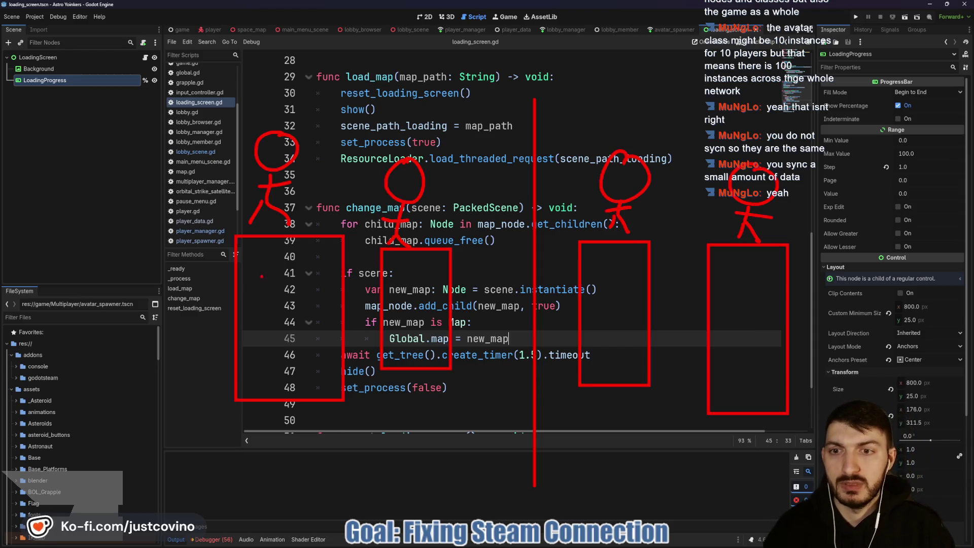
{"action": "mouse_move", "coordinate": [267, 286]}
{"action": "left_mouse_down"}
{"action": "mouse_move", "coordinate": [279, 300]}
{"action": "mouse_move", "coordinate": [272, 283]}
{"action": "left_mouse_up"}
{"action": "mouse_move", "coordinate": [390, 287]}
{"action": "left_mouse_down"}
{"action": "mouse_move", "coordinate": [400, 305]}
{"action": "mouse_move", "coordinate": [409, 294]}
{"action": "left_mouse_up"}
{"action": "left_click_drag", "start_coordinate": [592, 304], "coordinate": [605, 293]}
{"action": "mouse_move", "coordinate": [737, 299]}
{"action": "left_mouse_down"}
{"action": "mouse_move", "coordinate": [730, 314]}
{"action": "mouse_move", "coordinate": [739, 300]}
{"action": "left_mouse_up"}
{"action": "key", "text": "Escape"}
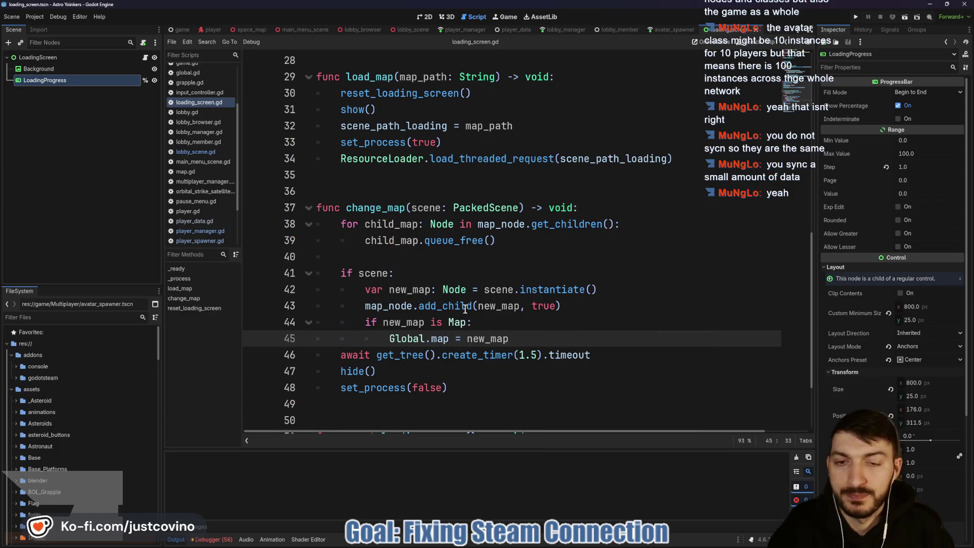
Step: Scroll up loading_screen.gd and switch to the space_map scene's map.gd
{"action": "scroll", "coordinate": [481, 279], "scroll_direction": "up", "scroll_amount": 2}
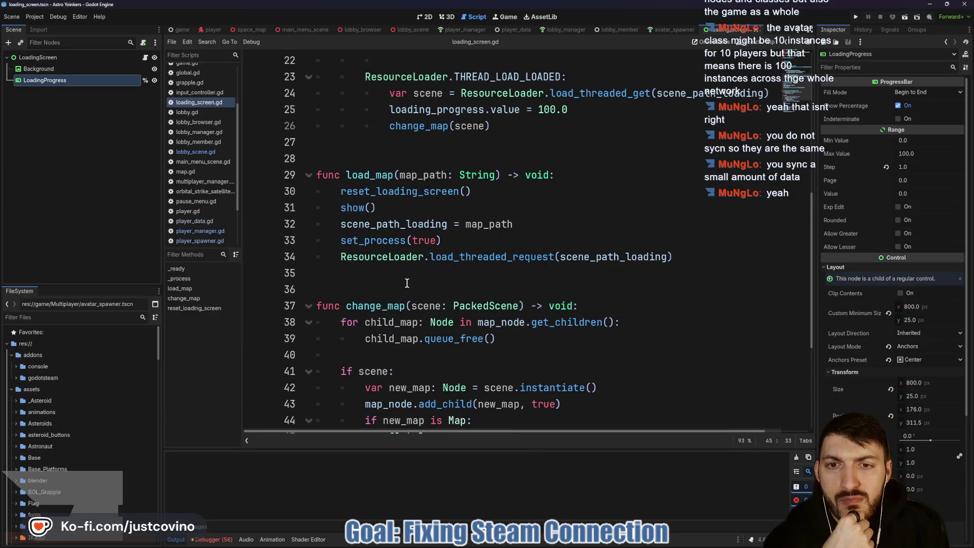
{"action": "scroll", "coordinate": [408, 282], "scroll_direction": "up", "scroll_amount": 3}
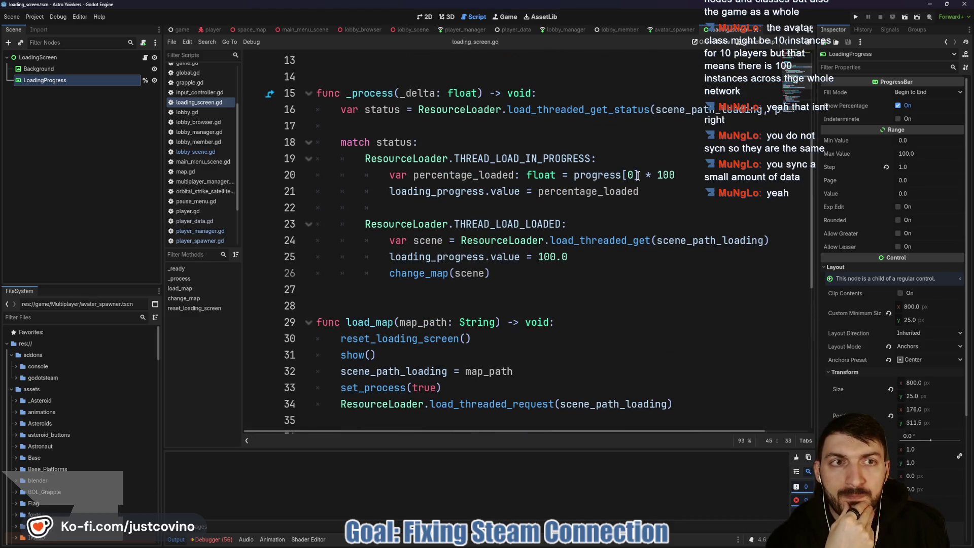
{"action": "left_click", "coordinate": [251, 29]}
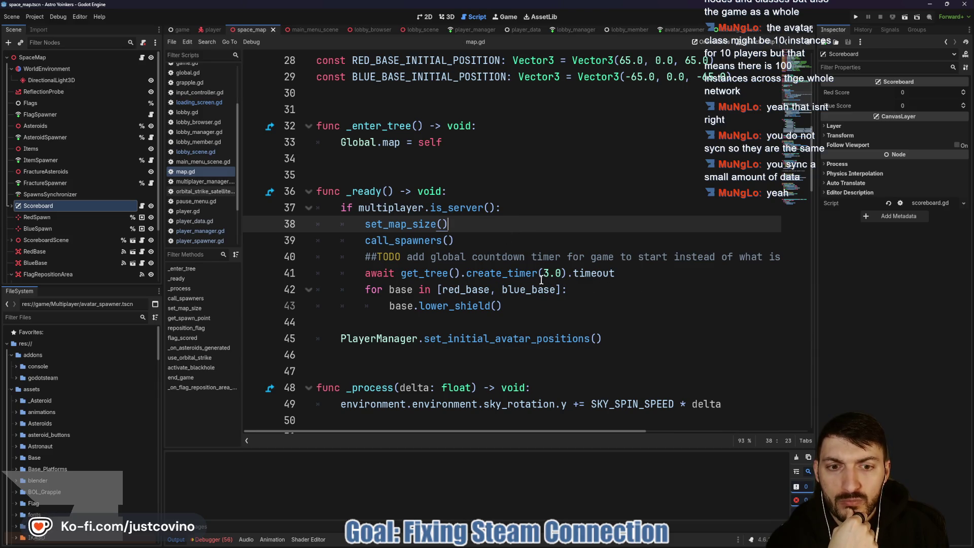
Step: Move the set_initial_avatar_positions call line below the TODO comment in _ready
{"action": "left_click", "coordinate": [480, 339]}
{"action": "key", "text": "shift+Home"}
{"action": "key", "text": "shift+Home"}
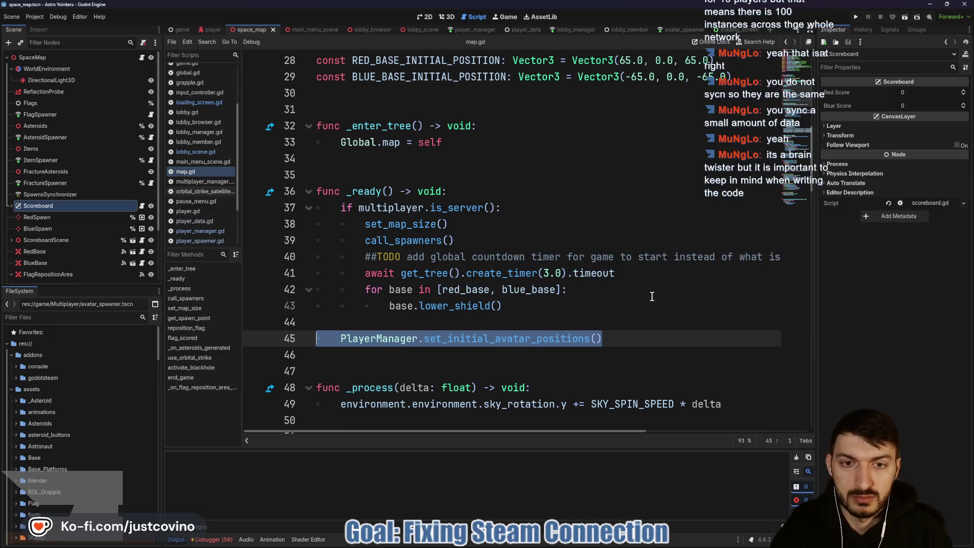
{"action": "key", "text": "alt+Up"}
{"action": "key", "text": "alt+Up"}
{"action": "key", "text": "alt+Up"}
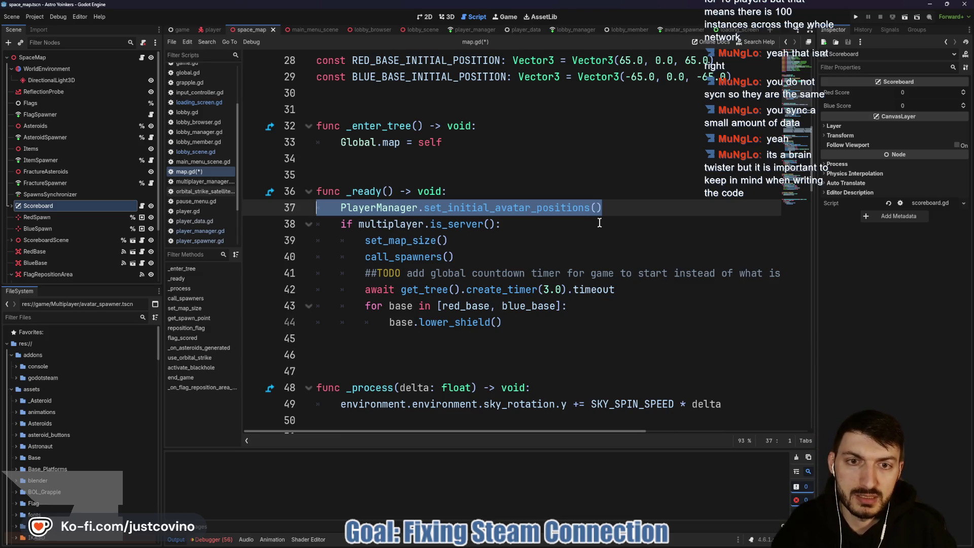
{"action": "key", "text": "alt+Down"}
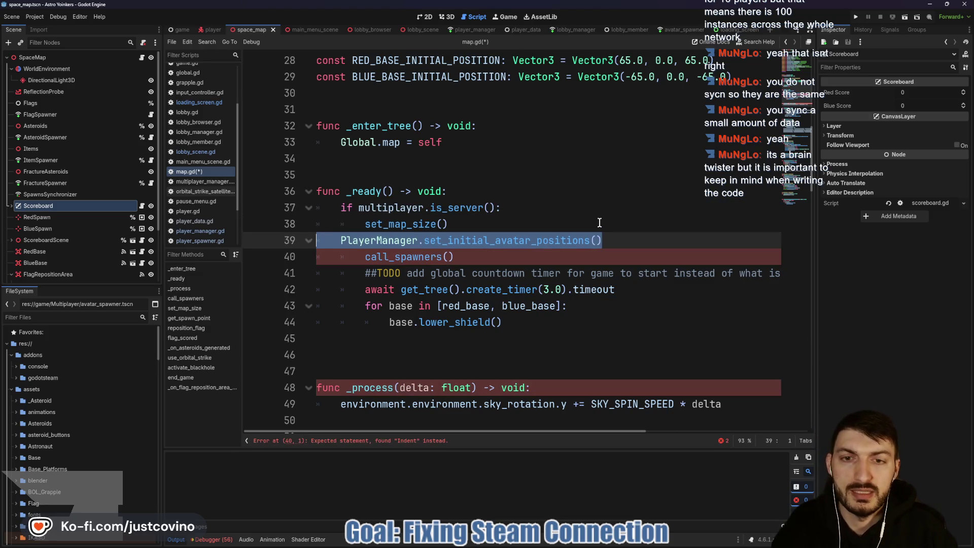
{"action": "key", "text": "alt+Down"}
{"action": "key", "text": "alt+Down"}
{"action": "key", "text": "alt+Down"}
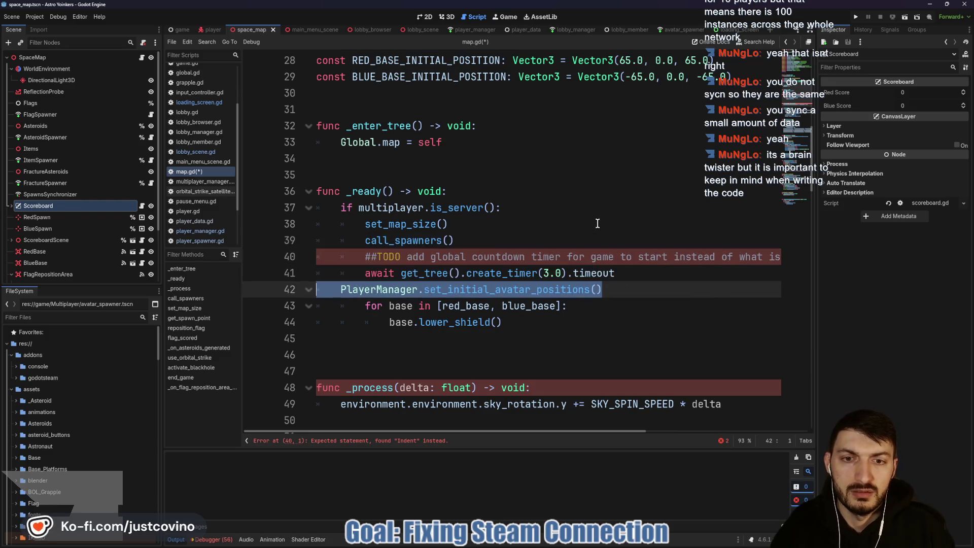
{"action": "key", "text": "alt+Up"}
Step: Add a new 'if multiplayer.is_server():' block after the avatar-positions call
{"action": "left_click", "coordinate": [365, 290]}
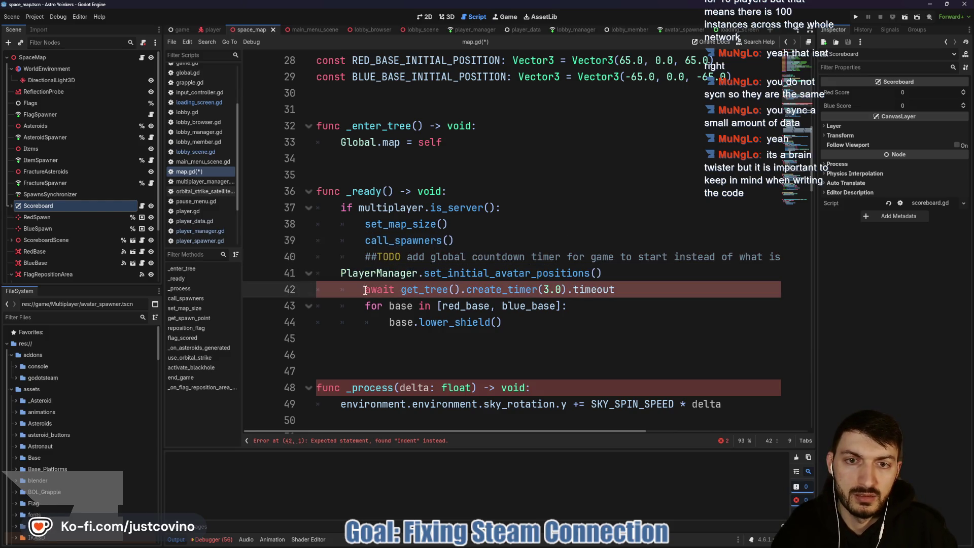
{"action": "left_click", "coordinate": [626, 272]}
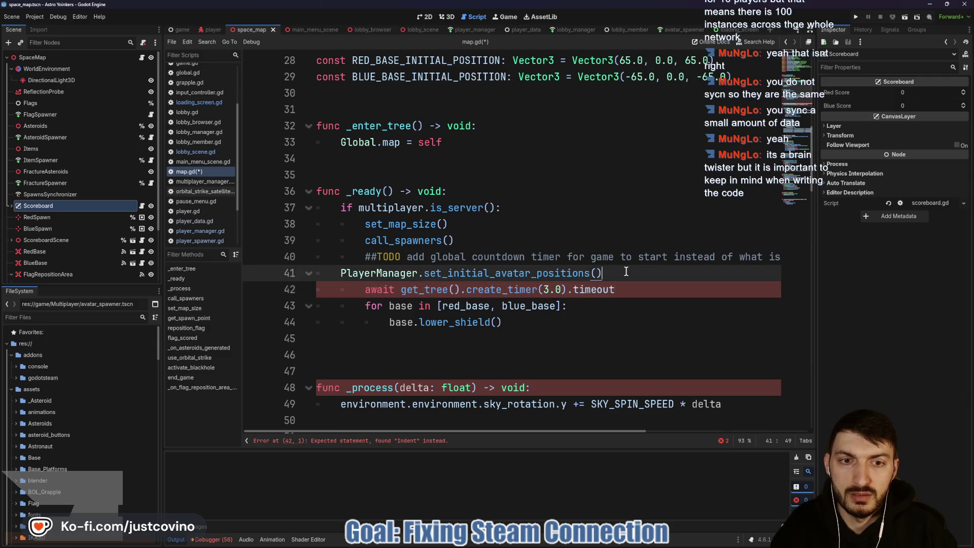
{"action": "key", "text": "Return"}
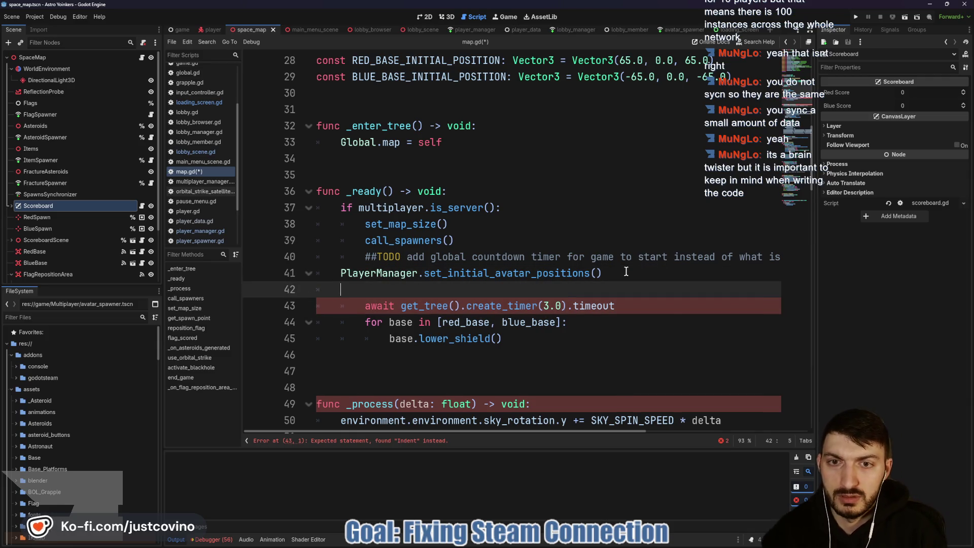
{"action": "type", "text": "if multiplayer.is"}
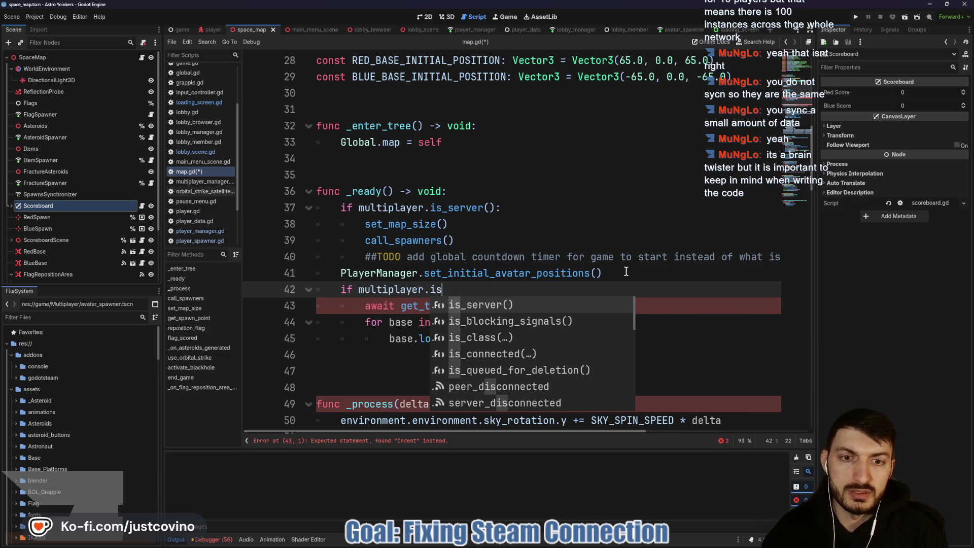
{"action": "key", "text": "Return"}
{"action": "type", "text": ":"}
{"action": "left_click", "coordinate": [591, 322]}
{"action": "left_click", "coordinate": [648, 272]}
{"action": "key", "text": "Return"}
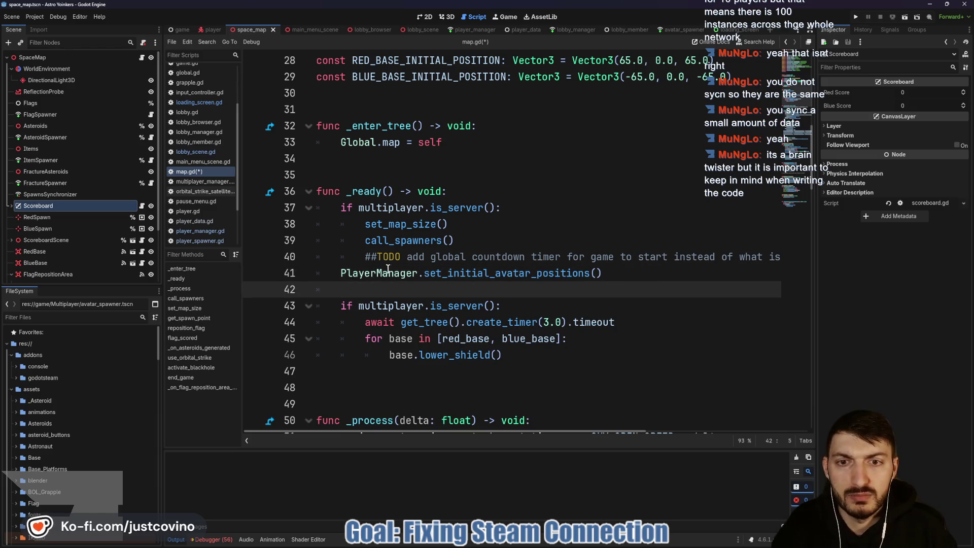
Step: Move the countdown TODO above the server block, add a blank line after call_spawners(), and save
{"action": "left_click_drag", "start_coordinate": [360, 256], "coordinate": [820, 255]}
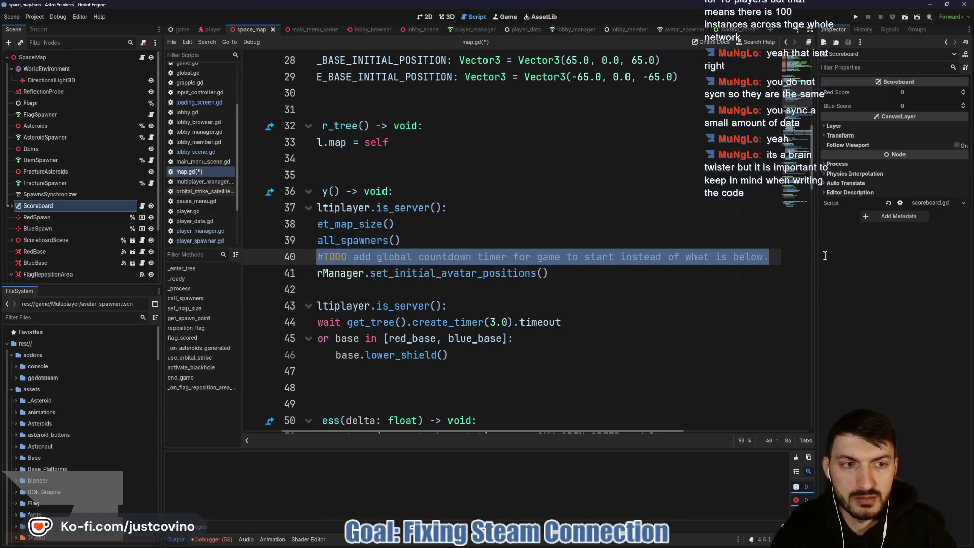
{"action": "key", "text": "alt+Down"}
{"action": "key", "text": "alt+Down"}
{"action": "left_click", "coordinate": [473, 246]}
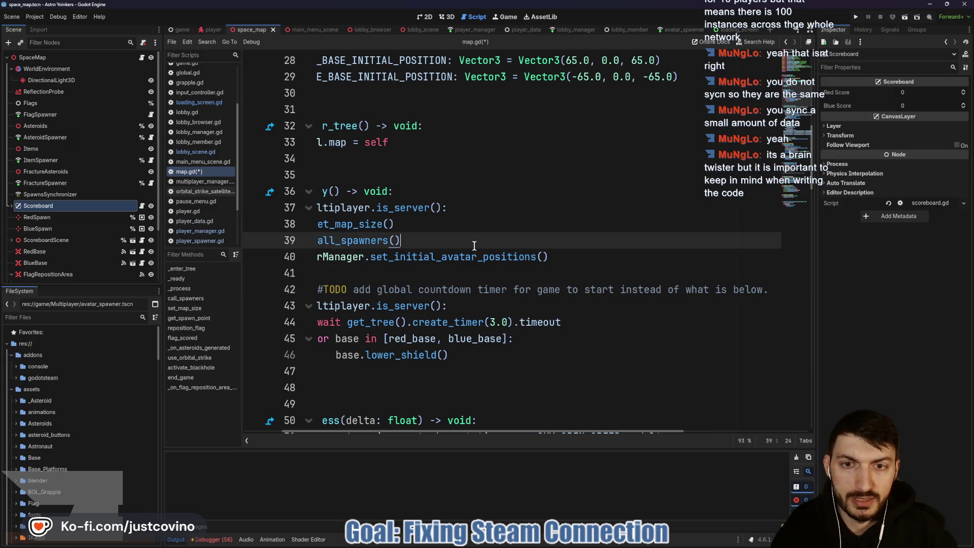
{"action": "key", "text": "Return"}
{"action": "key", "text": "Down"}
{"action": "key", "text": "Down"}
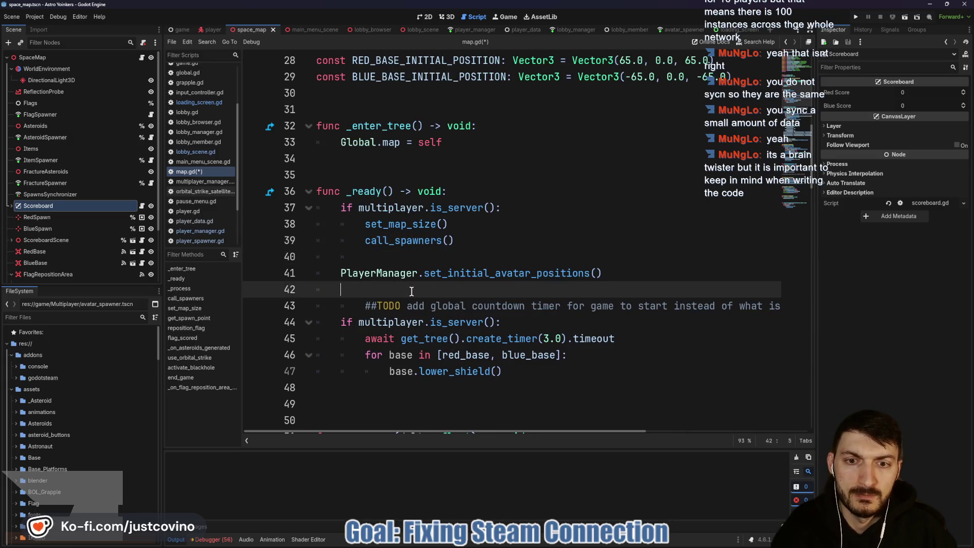
{"action": "key", "text": "ctrl+s"}
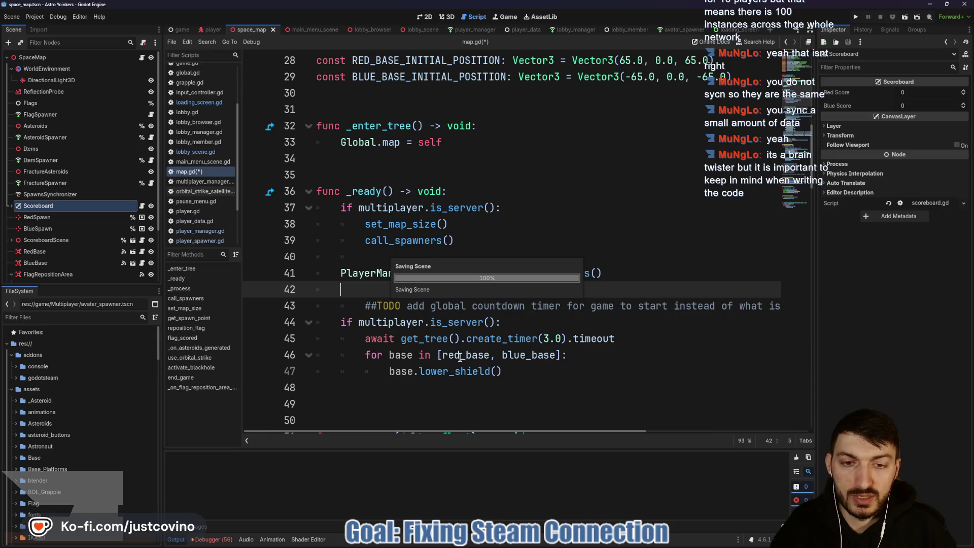
Step: Review the server-only countdown block and avatar-positions call, then run the project with F5
{"action": "left_click_drag", "start_coordinate": [554, 375], "coordinate": [316, 322]}
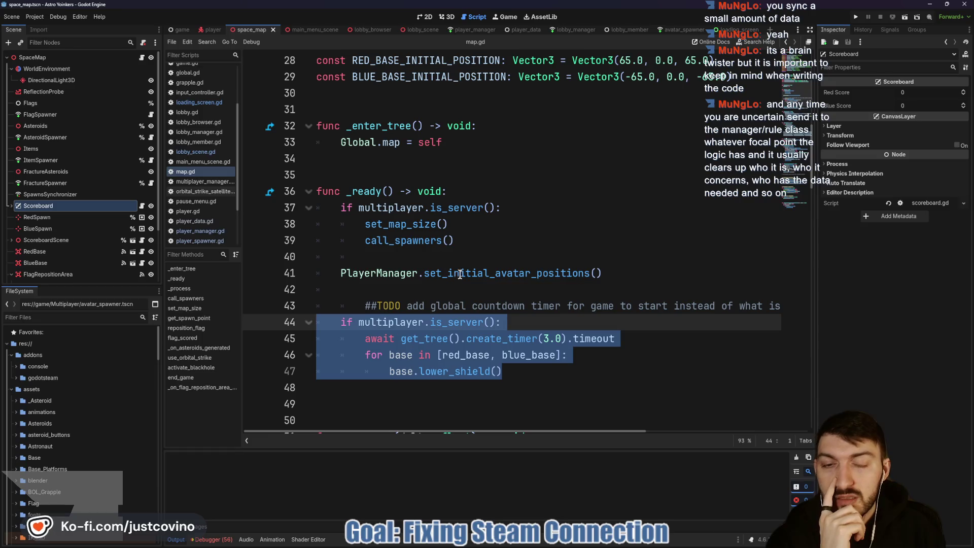
{"action": "left_click", "coordinate": [448, 289]}
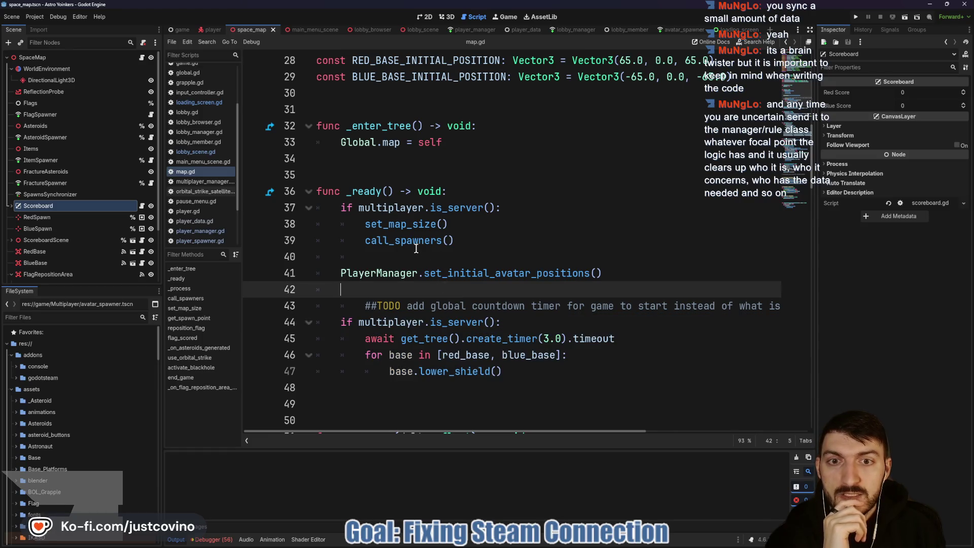
{"action": "scroll", "coordinate": [428, 263], "scroll_direction": "up", "scroll_amount": 1}
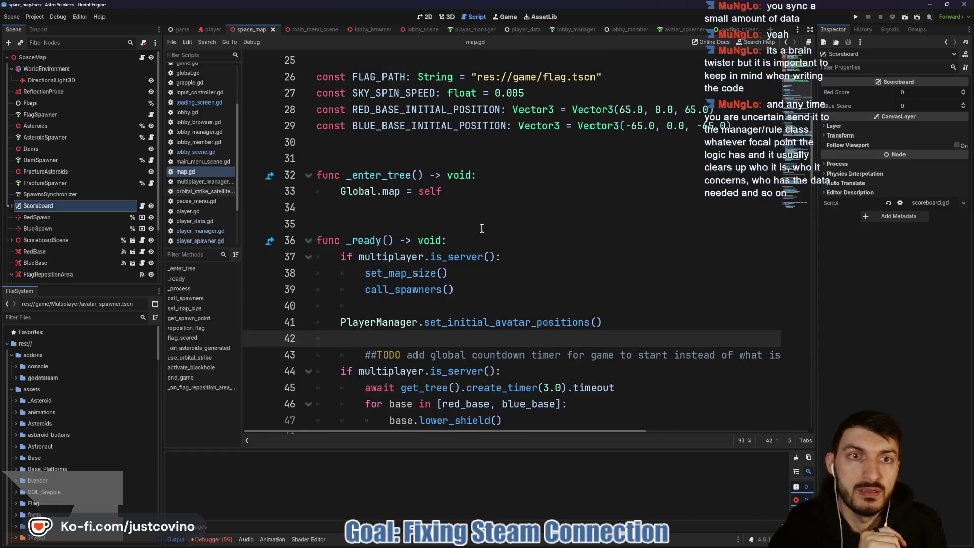
{"action": "scroll", "coordinate": [481, 329], "scroll_direction": "down", "scroll_amount": 1}
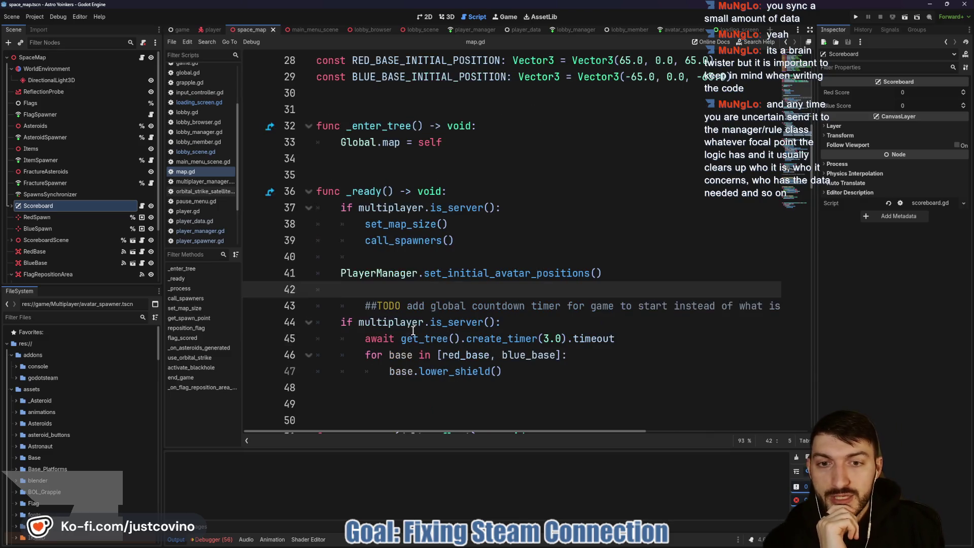
{"action": "left_click", "coordinate": [484, 274]}
{"action": "left_click_drag", "start_coordinate": [627, 274], "coordinate": [318, 267]}
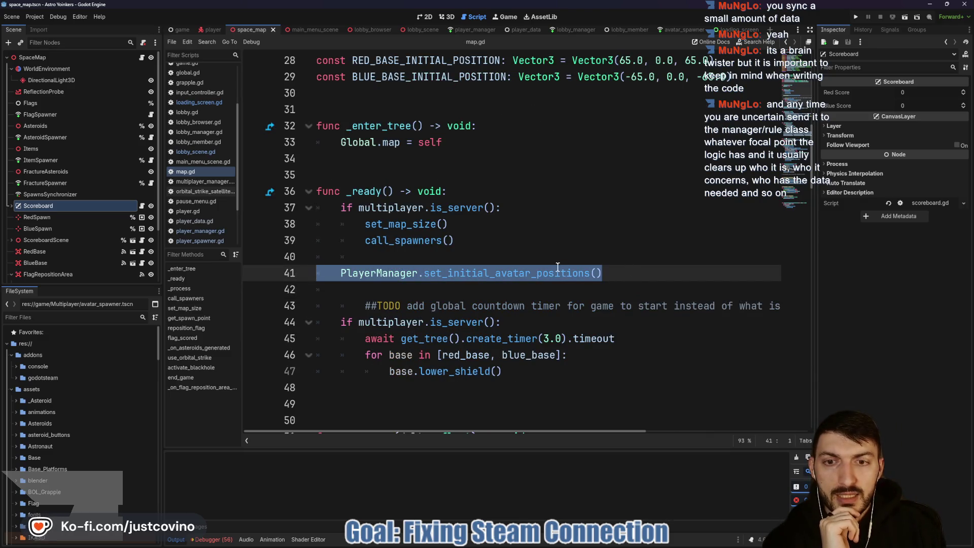
{"action": "left_click", "coordinate": [487, 259]}
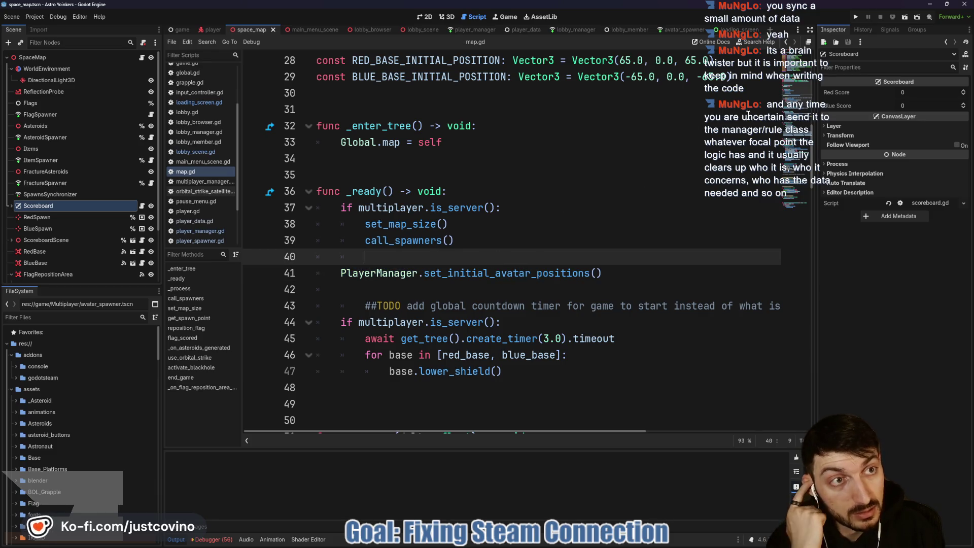
{"action": "key", "text": "F5"}
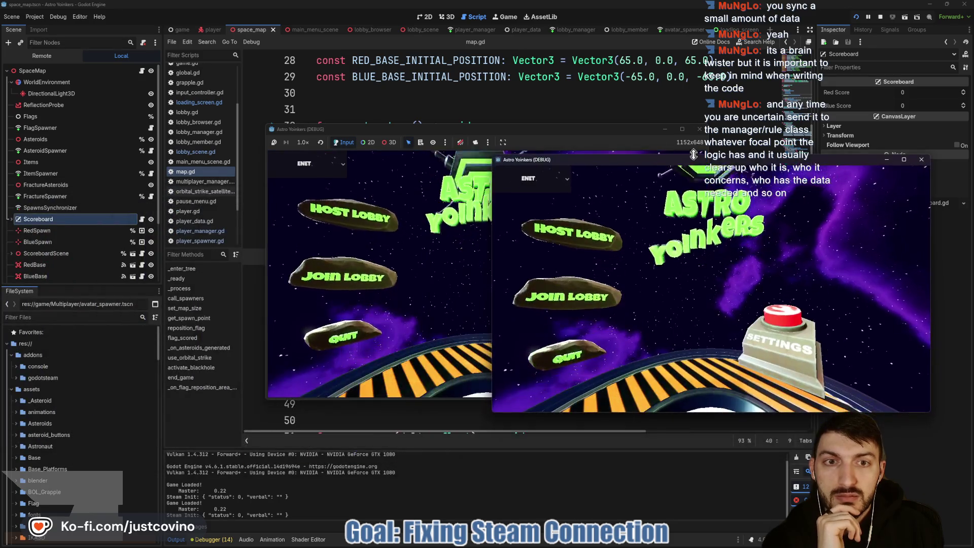
Step: Host a lobby in the left game window and join it from the second instance
{"action": "left_click_drag", "start_coordinate": [573, 131], "coordinate": [354, 156]}
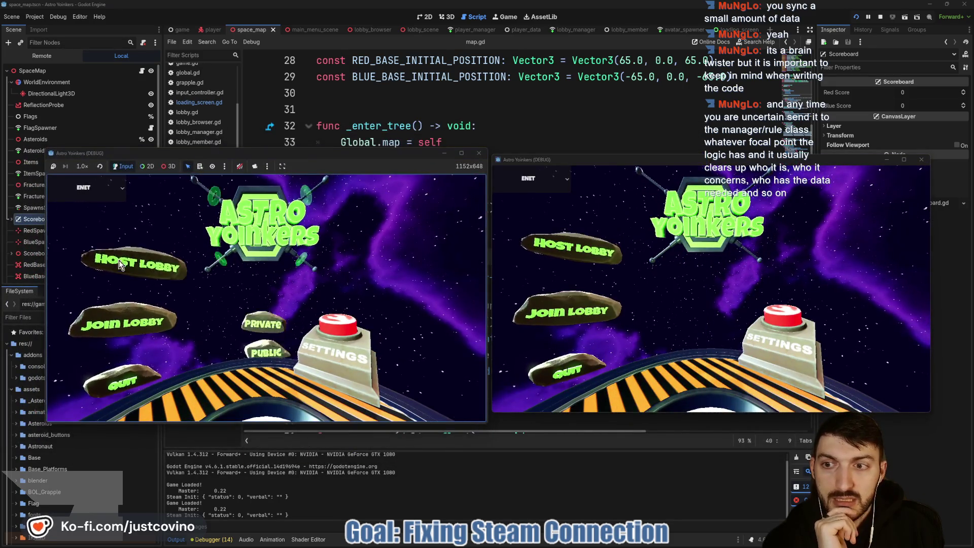
{"action": "left_click", "coordinate": [261, 256]}
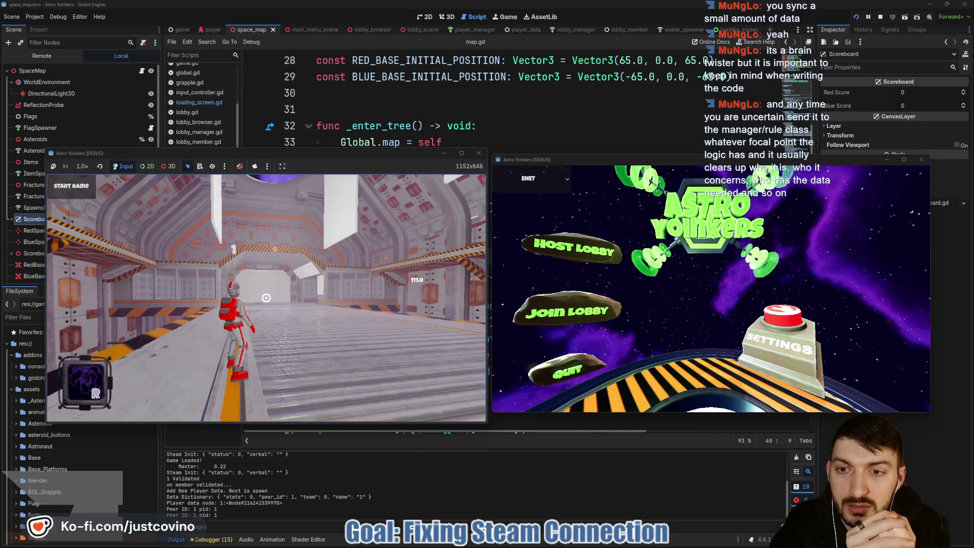
{"action": "left_click", "coordinate": [585, 312]}
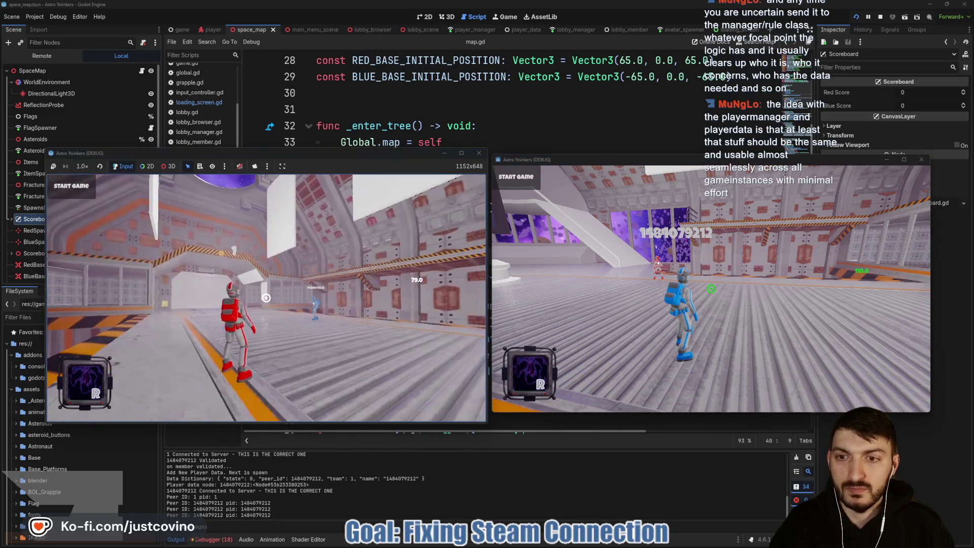
Step: Grapple the red player around the asteroids and back to base, then stop with F8
{"action": "left_click", "coordinate": [120, 221]}
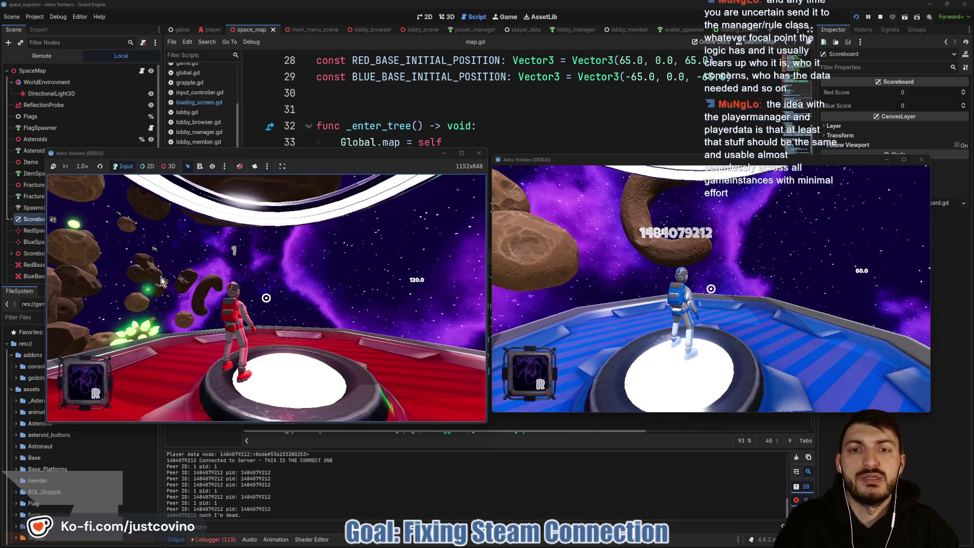
{"action": "key", "text": "w"}
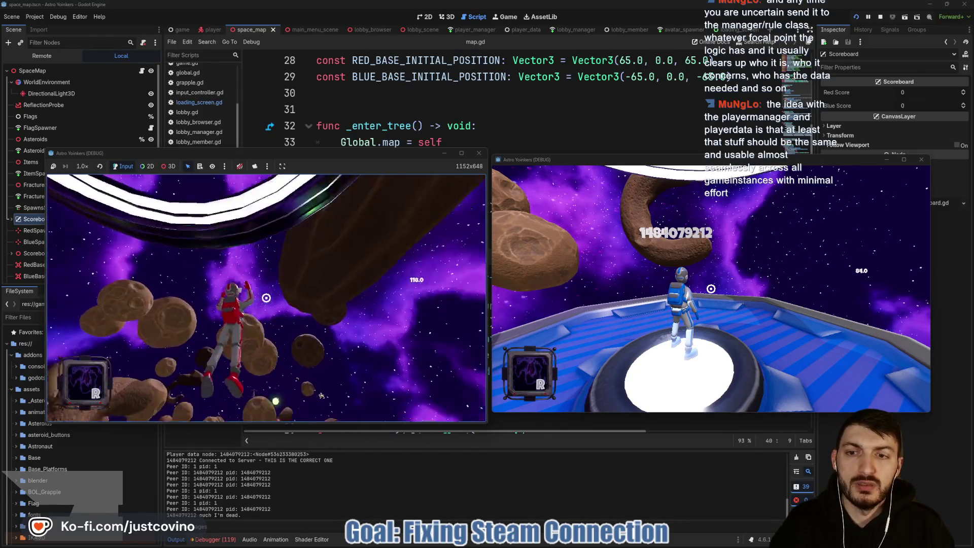
{"action": "left_click", "coordinate": [266, 297]}
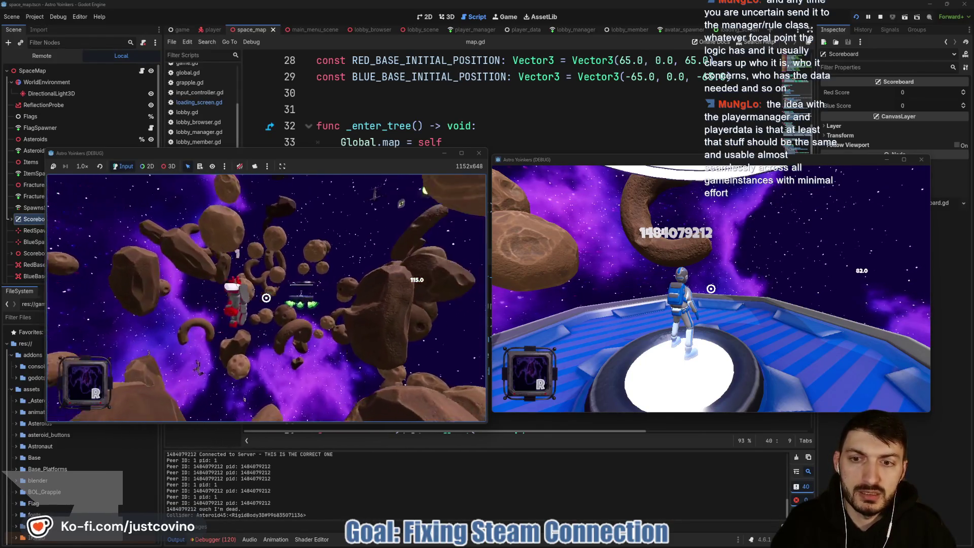
{"action": "left_click", "coordinate": [266, 298]}
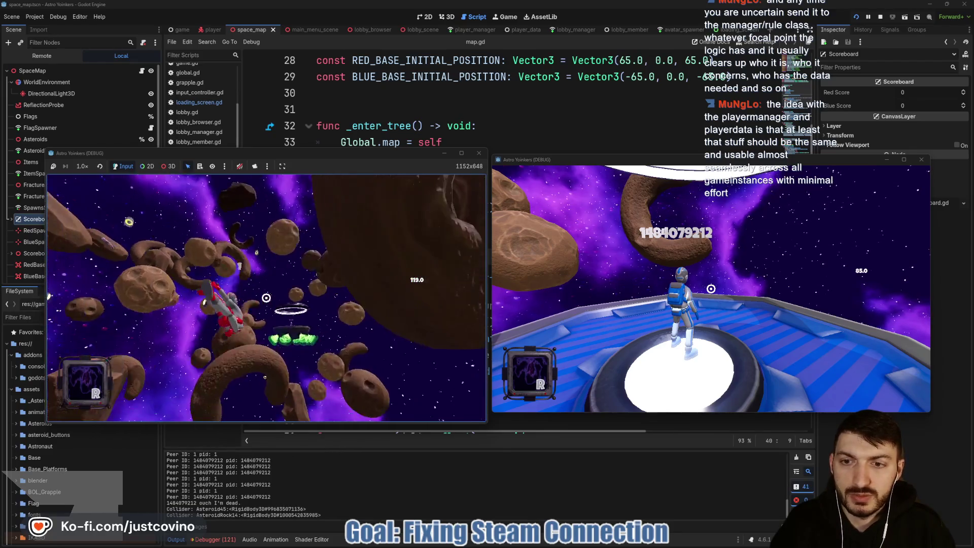
{"action": "left_click", "coordinate": [266, 298]}
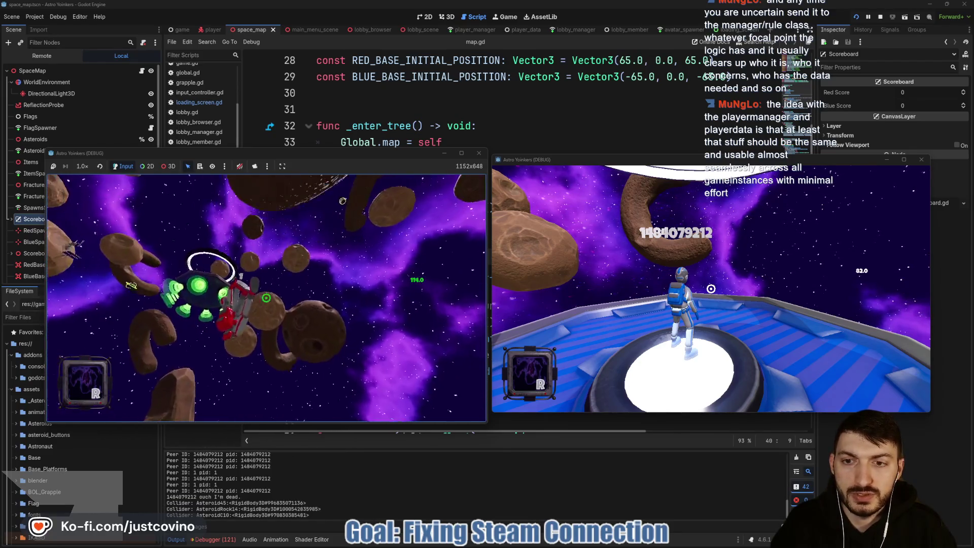
{"action": "left_click", "coordinate": [265, 298]}
{"action": "left_click", "coordinate": [266, 297]}
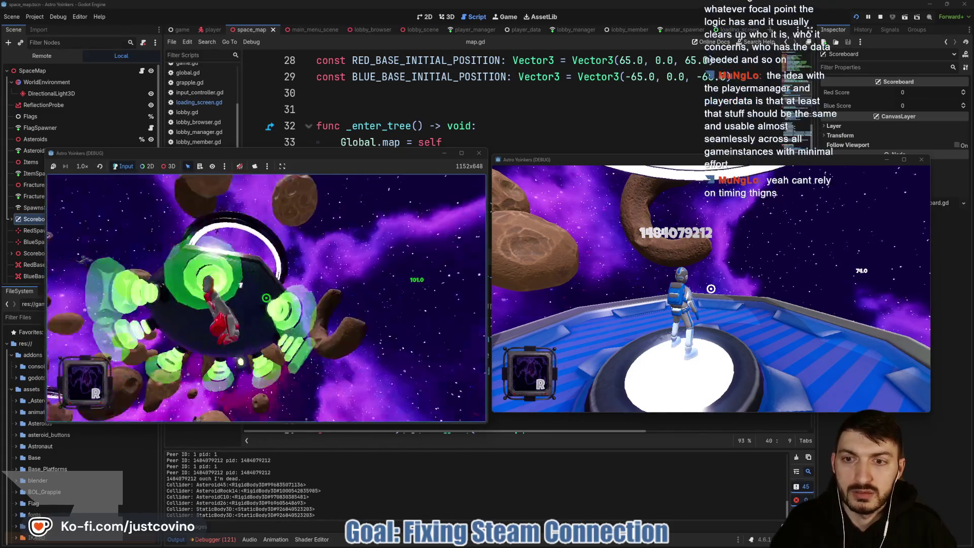
{"action": "left_click", "coordinate": [265, 298]}
{"action": "left_click", "coordinate": [266, 298]}
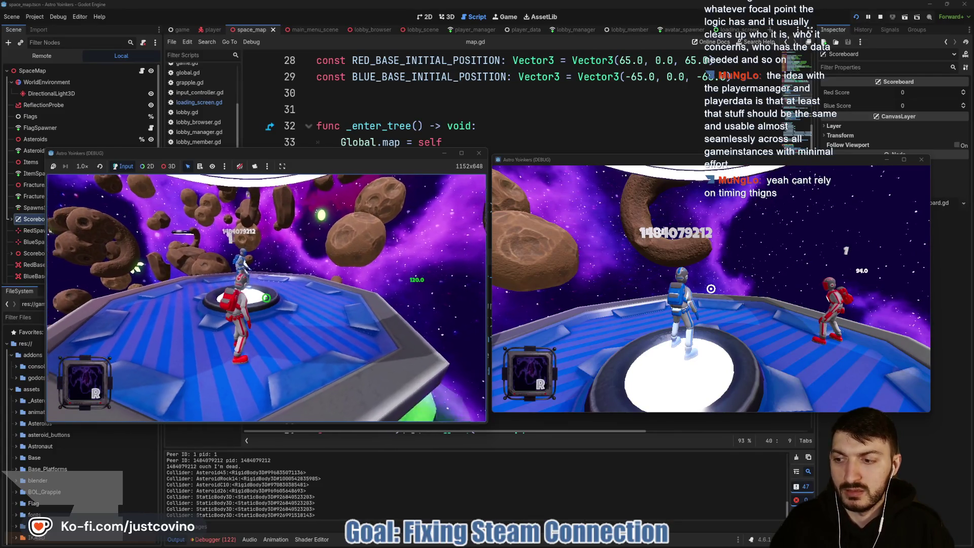
{"action": "key", "text": "w"}
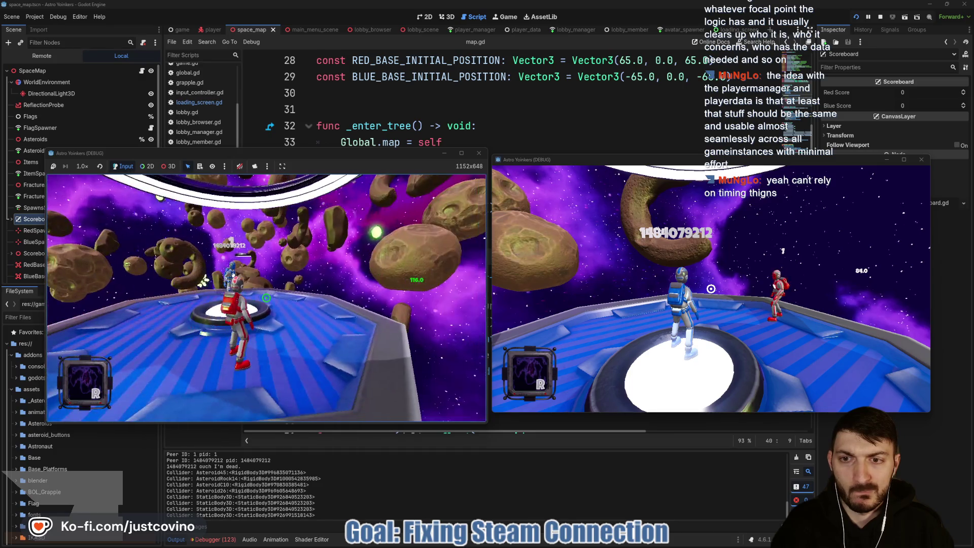
{"action": "key", "text": "F8"}
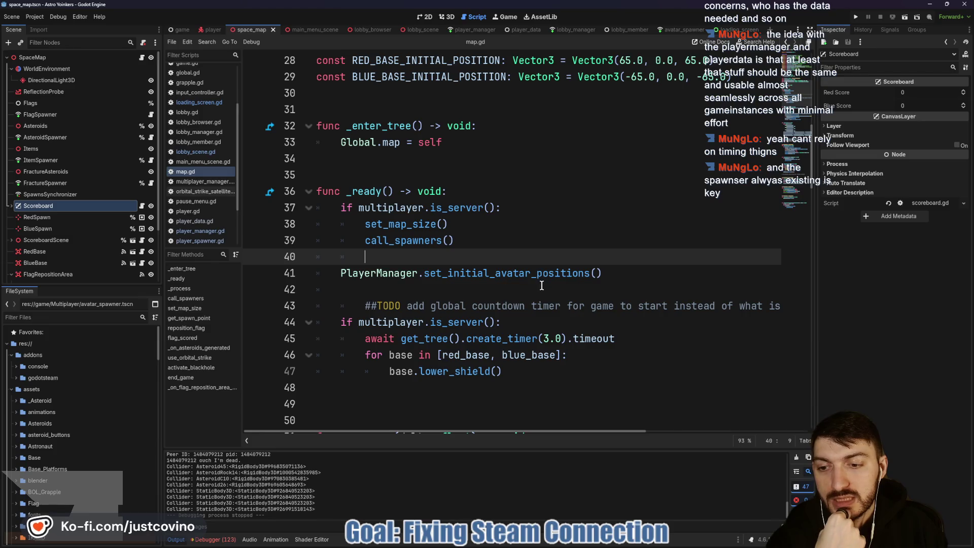
Step: Browse the Errors lists of Session 1 and Session 2, clearing Session 2's errors
{"action": "left_click", "coordinate": [223, 542]}
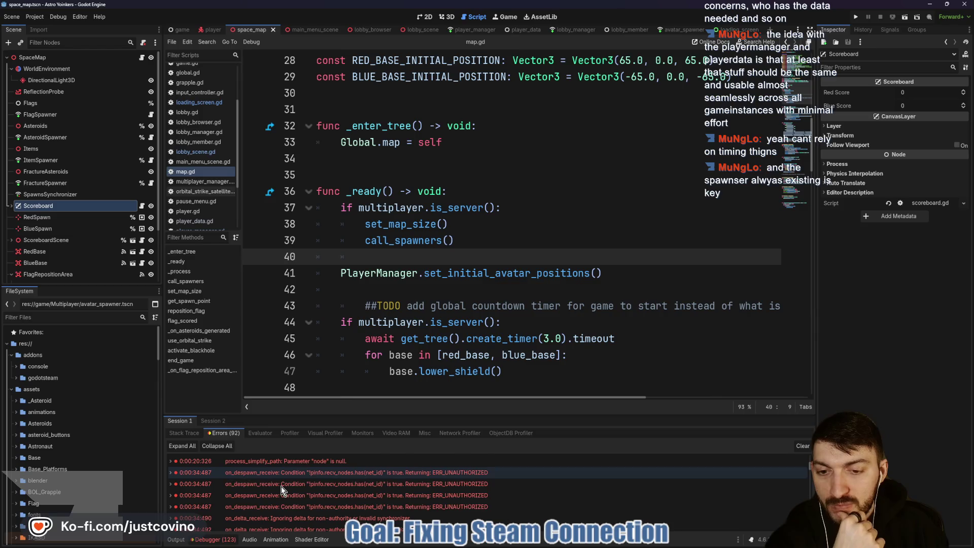
{"action": "scroll", "coordinate": [281, 485], "scroll_direction": "down", "scroll_amount": 5}
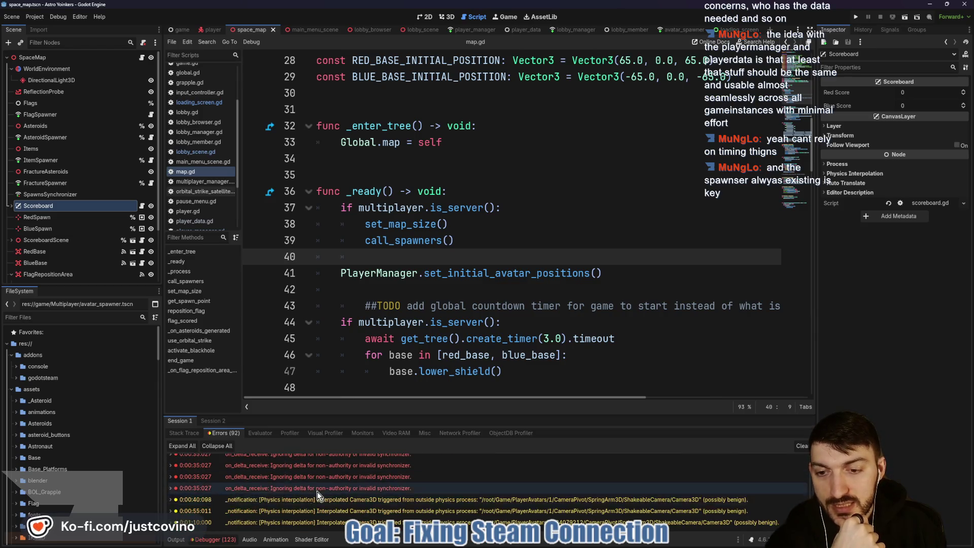
{"action": "scroll", "coordinate": [317, 491], "scroll_direction": "up", "scroll_amount": 10}
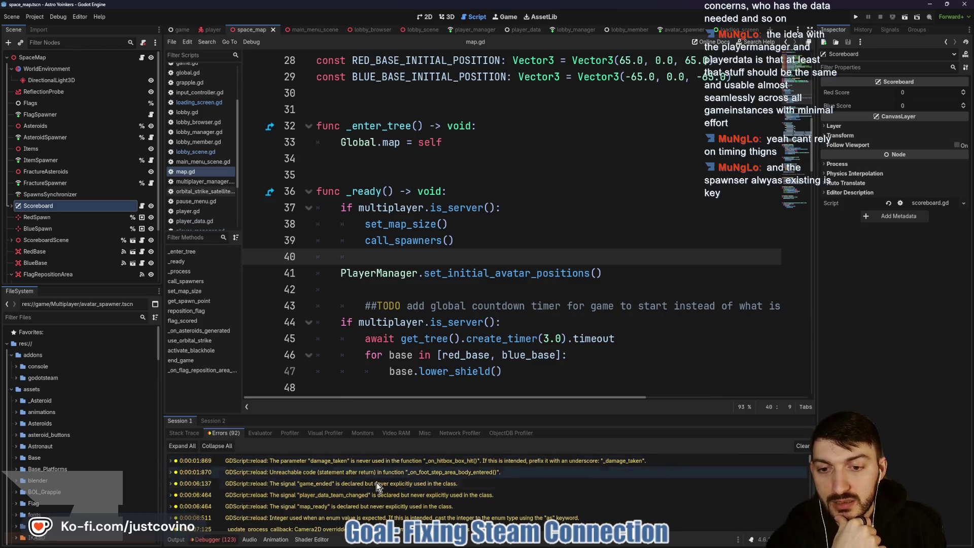
{"action": "left_click", "coordinate": [212, 422]}
{"action": "scroll", "coordinate": [342, 513], "scroll_direction": "down", "scroll_amount": 6}
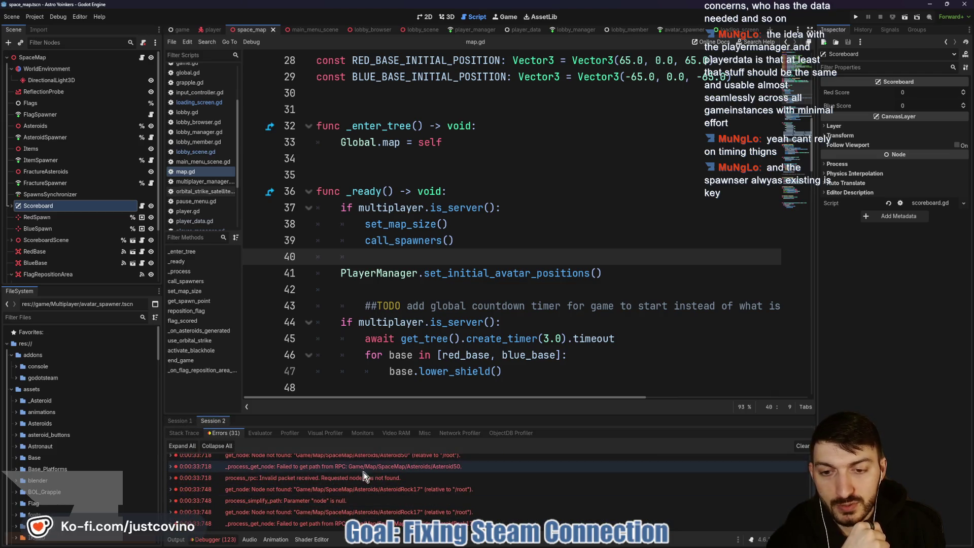
{"action": "left_click", "coordinate": [799, 446]}
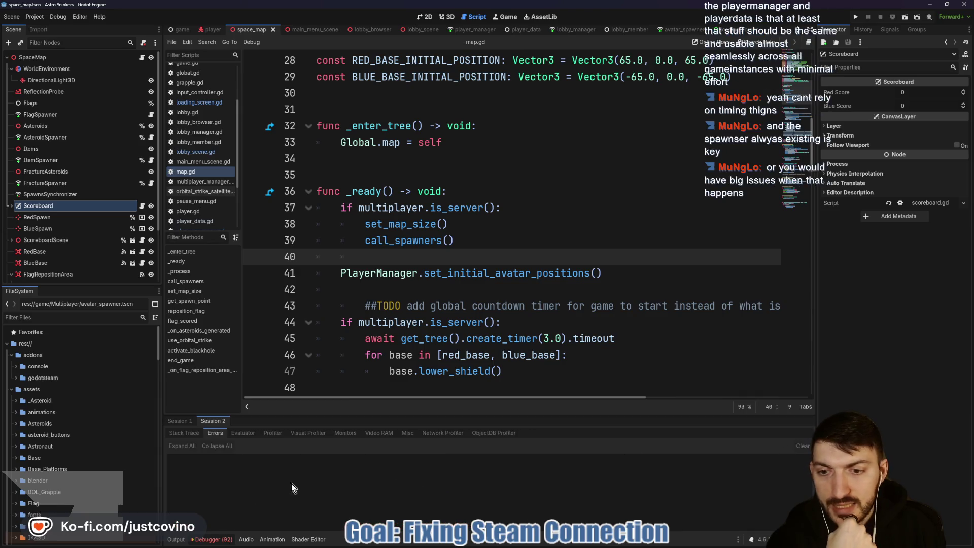
{"action": "left_click", "coordinate": [180, 421]}
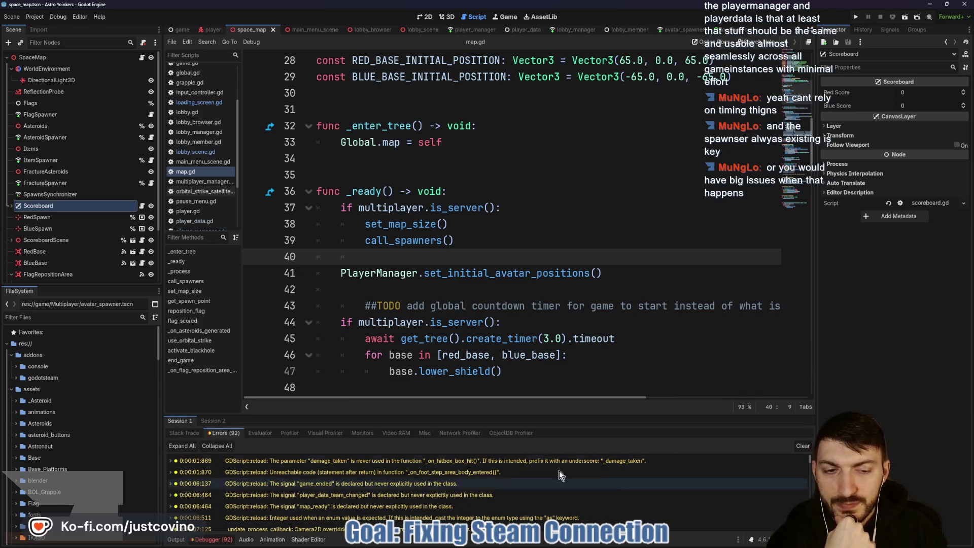
Step: Hide the debugger panel and return to lines 40–42 of map.gd's _ready
{"action": "left_click", "coordinate": [203, 539]}
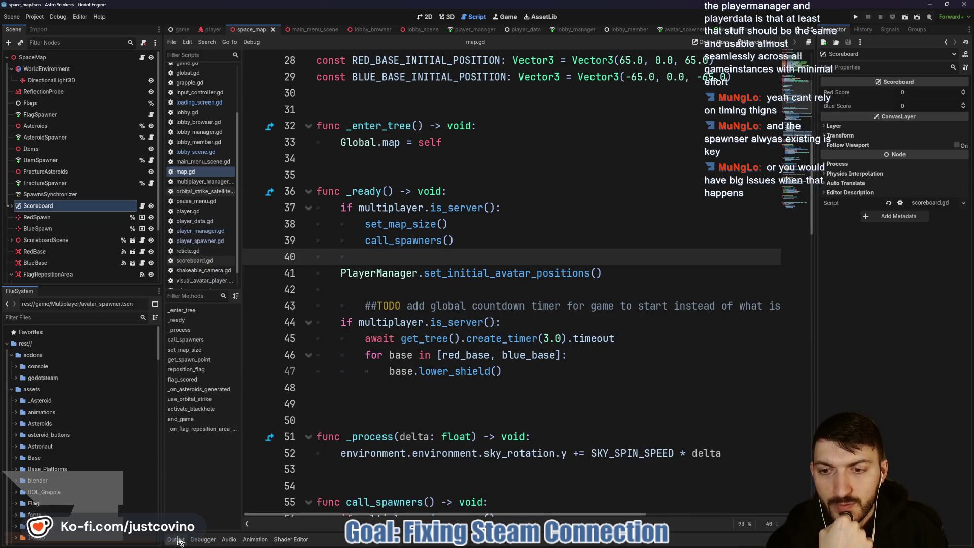
{"action": "left_click", "coordinate": [463, 289]}
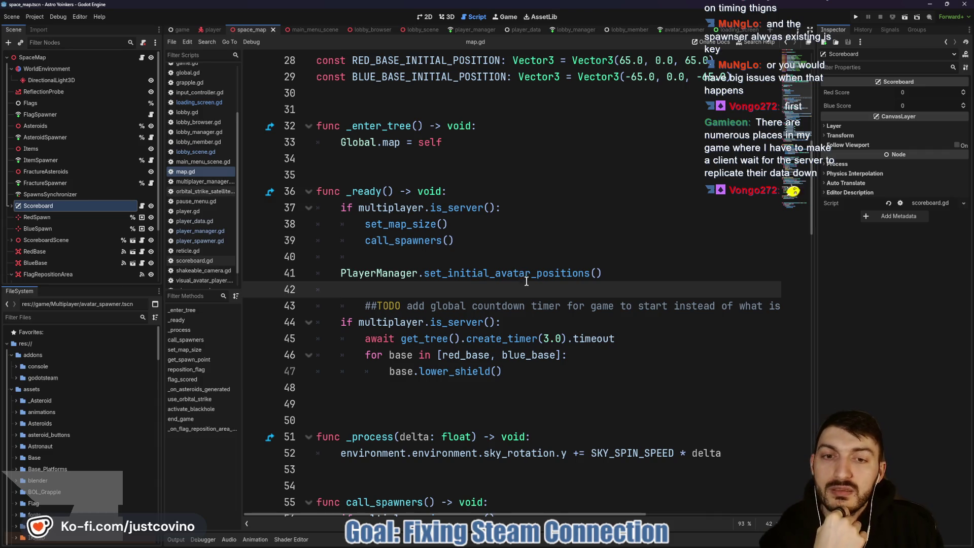
{"action": "left_click", "coordinate": [425, 257]}
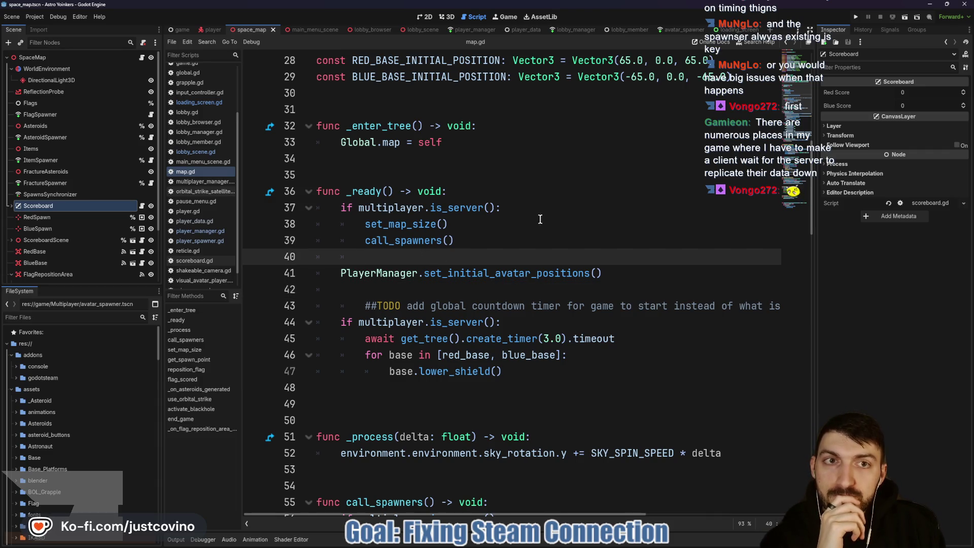
Step: Append '# TODO Find better way to ensure everyone is loaded' to loading_screen.gd line 46 and save
{"action": "left_click", "coordinate": [731, 30]}
{"action": "scroll", "coordinate": [629, 304], "scroll_direction": "down", "scroll_amount": 5}
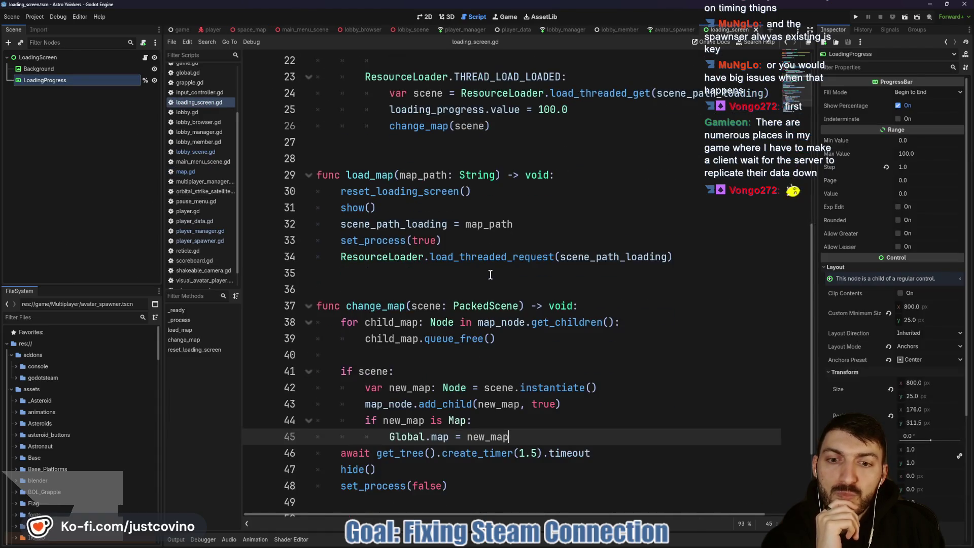
{"action": "left_click_drag", "start_coordinate": [600, 338], "coordinate": [319, 344]}
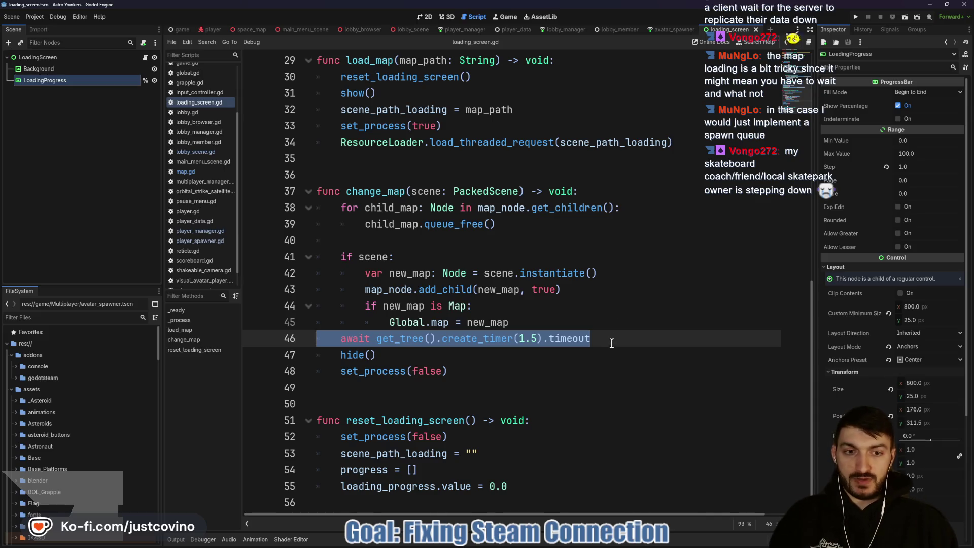
{"action": "left_click", "coordinate": [612, 339]}
{"action": "type", "text": "##Find better w"}
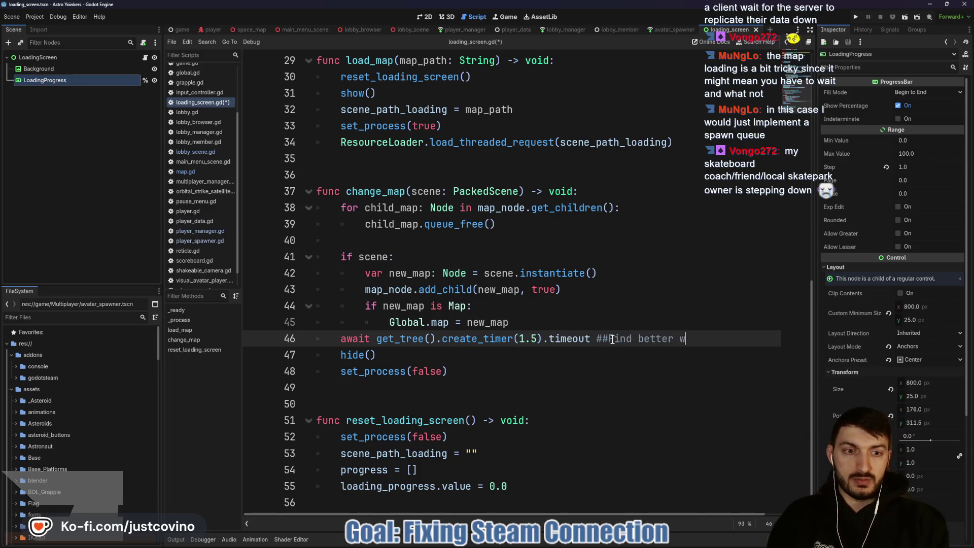
{"action": "type", "text": "ensu"}
{"action": "type", "text": "veryone is loa"}
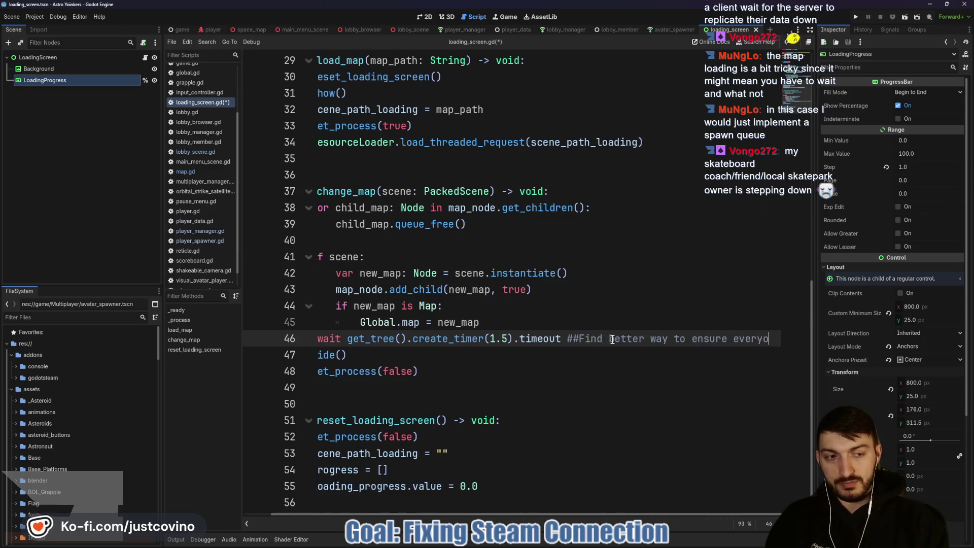
{"action": "type", "text": "ded"}
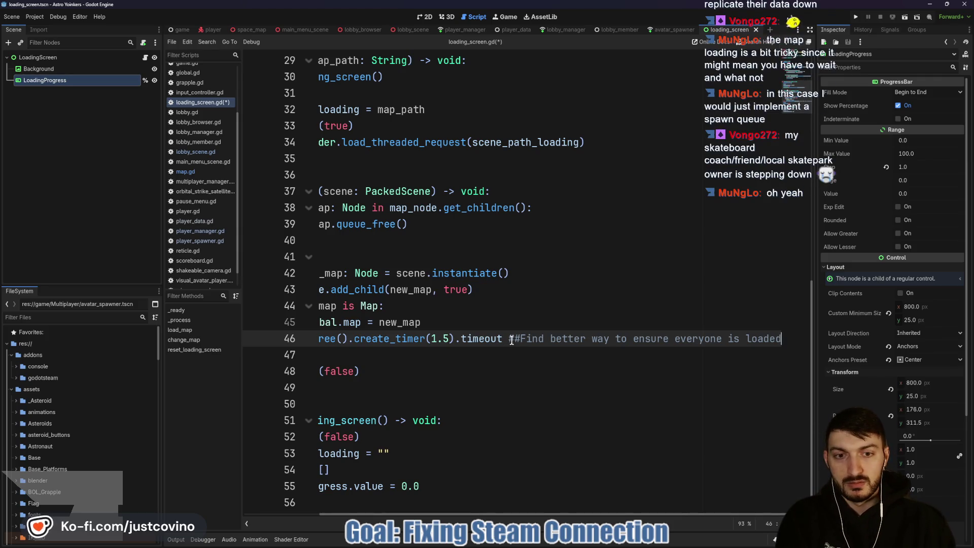
{"action": "key", "text": "BackSpace"}
{"action": "type", "text": "TODO"}
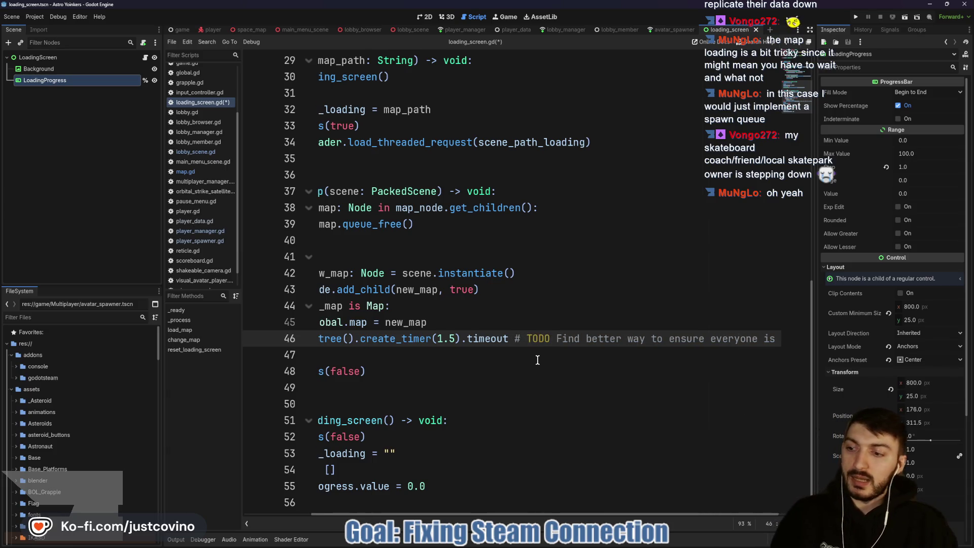
{"action": "left_click", "coordinate": [537, 359]}
{"action": "key", "text": "ctrl+s"}
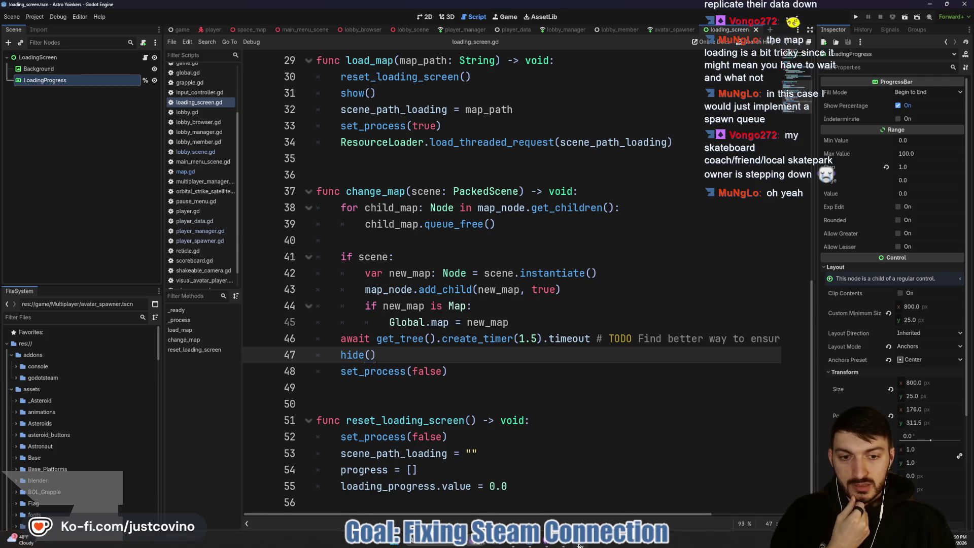
{"action": "key", "text": "alt+Tab"}
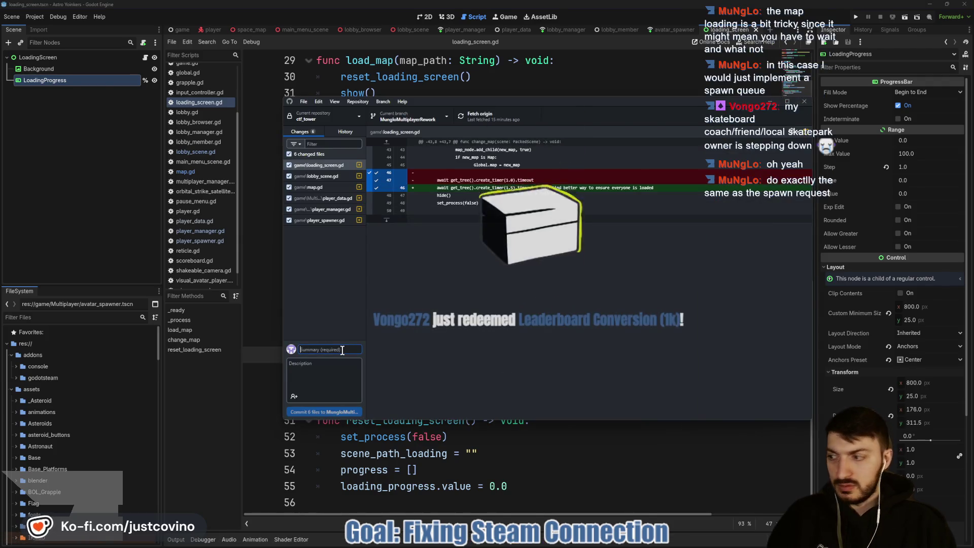
Step: Commit the six changed files as 'Player Spawning to Lobby fixed better' and push to origin
{"action": "left_click", "coordinate": [342, 350]}
{"action": "type", "text": "Player Spawning to L"}
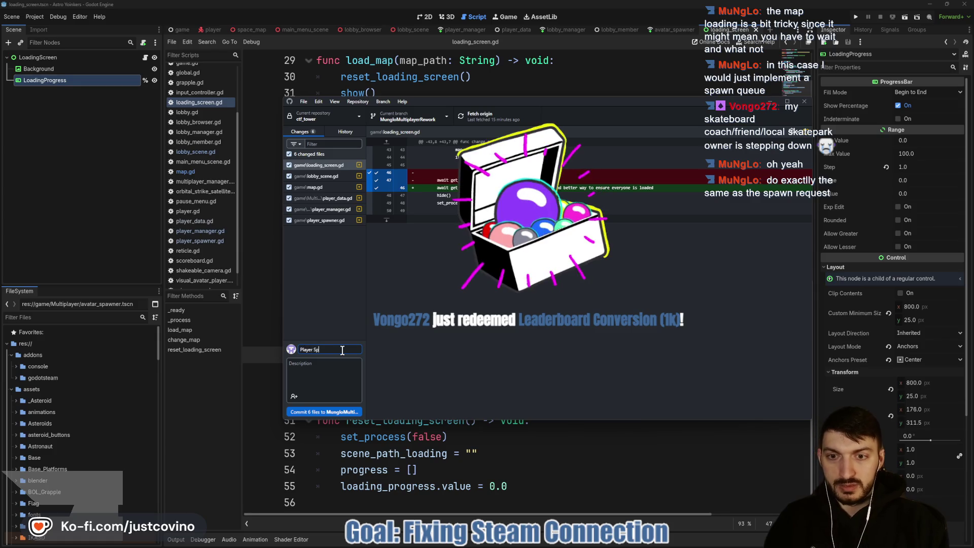
{"action": "type", "text": "obby fix"}
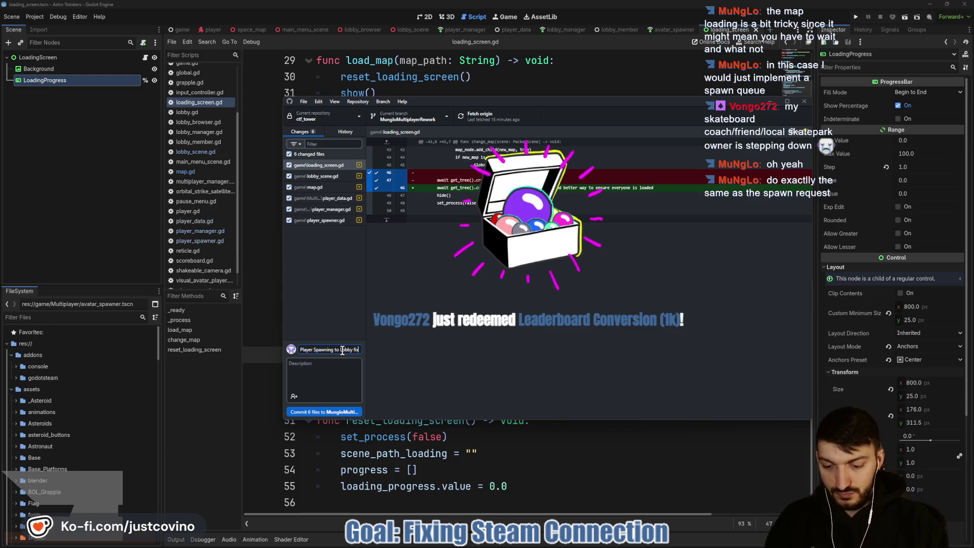
{"action": "type", "text": "ed betterer"}
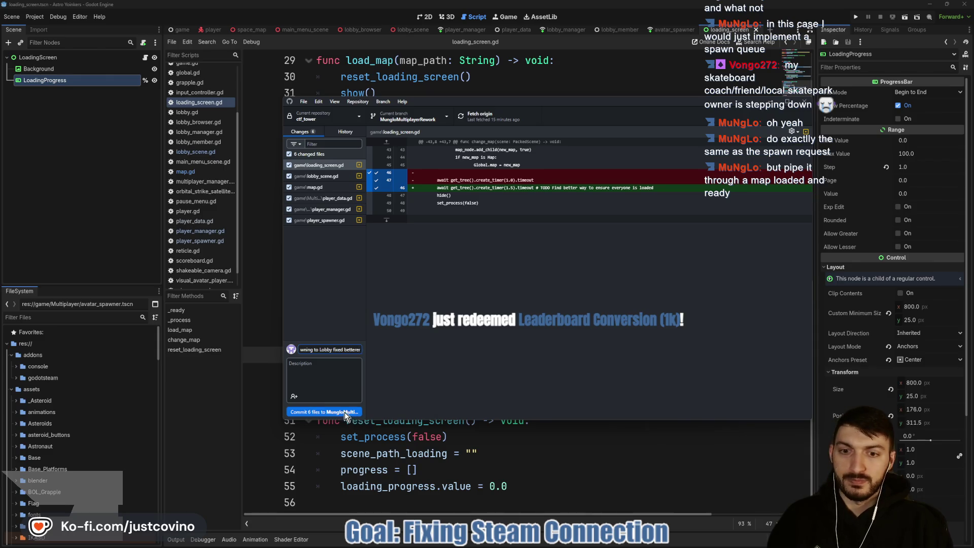
{"action": "left_click", "coordinate": [345, 412]}
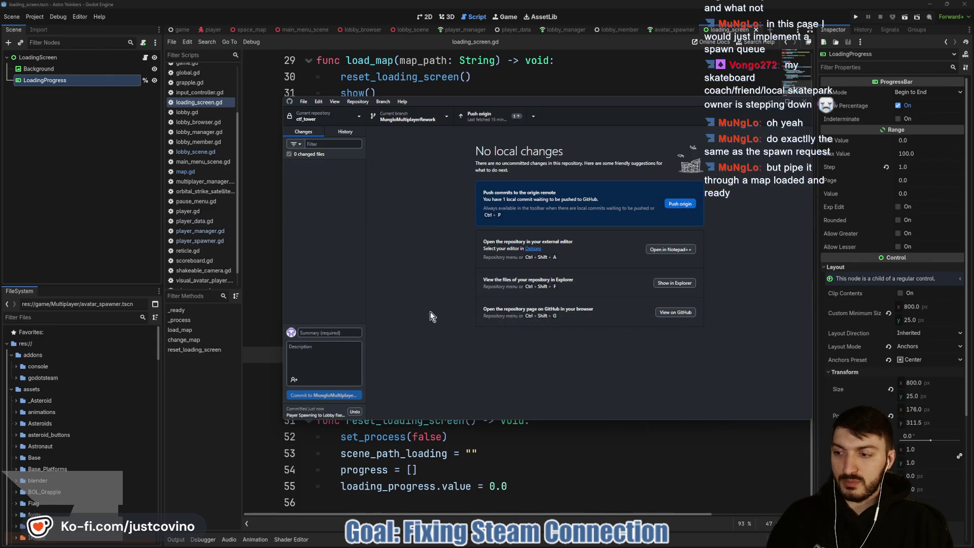
{"action": "left_click", "coordinate": [669, 204]}
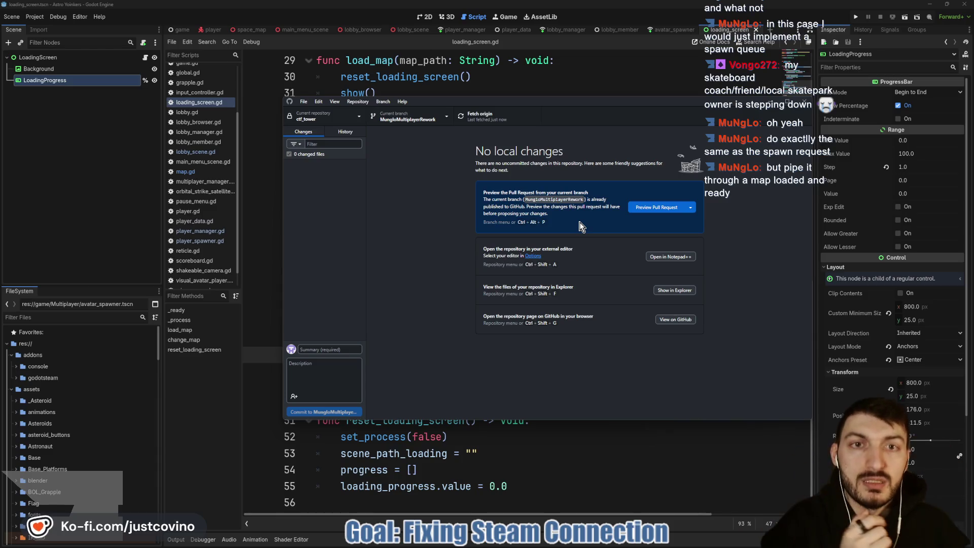
{"action": "left_click", "coordinate": [518, 78]}
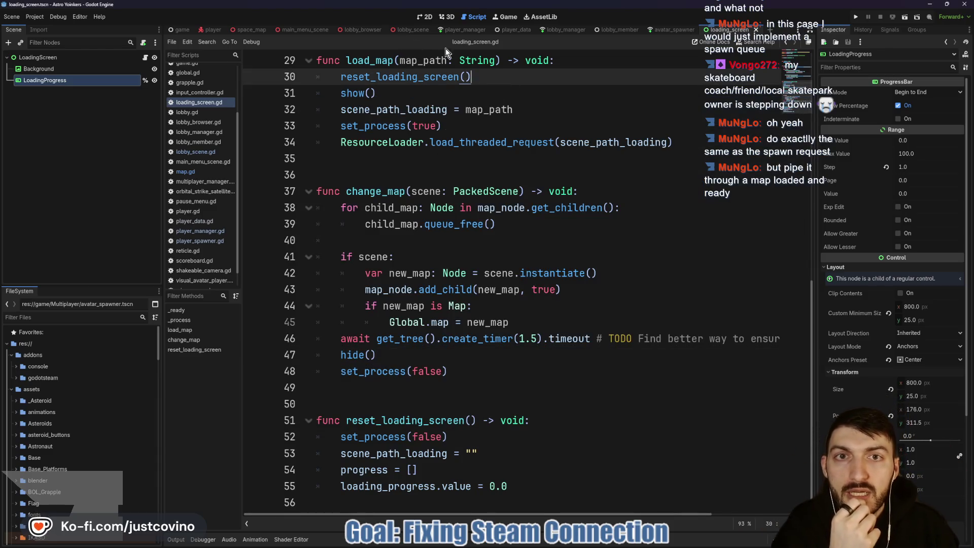
Step: Scroll through player_manager.gd's request_avatar_spawn, handle_spawn_request and teleport functions
{"action": "left_click", "coordinate": [465, 33]}
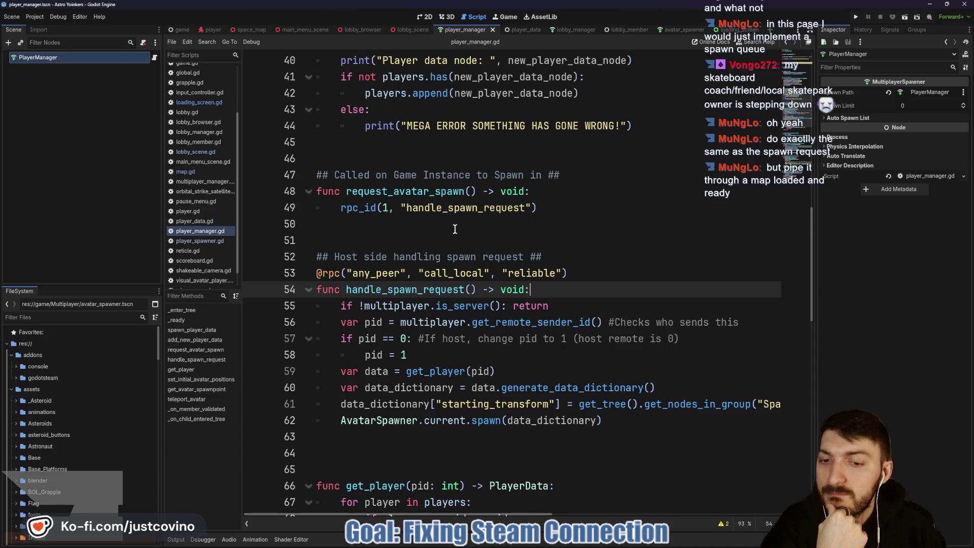
{"action": "scroll", "coordinate": [455, 229], "scroll_direction": "down", "scroll_amount": 2}
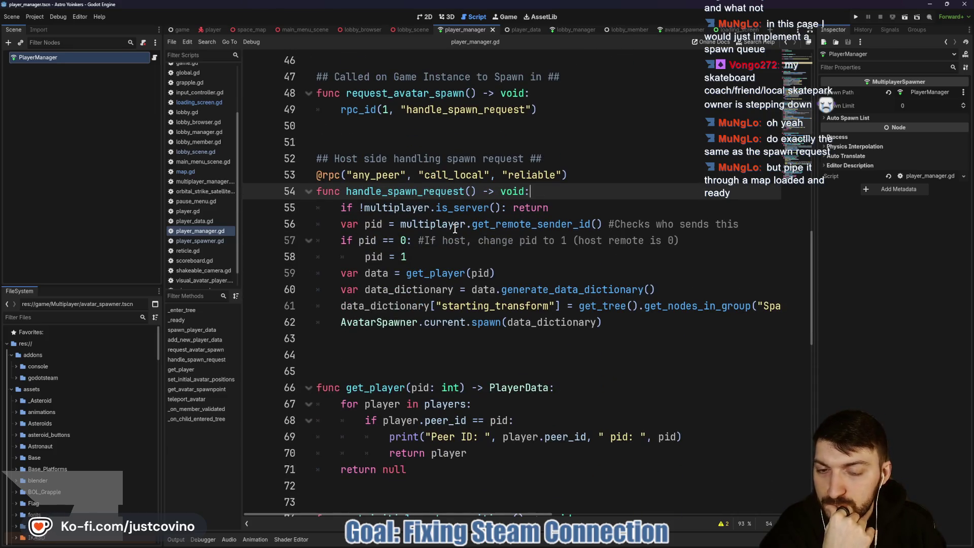
{"action": "scroll", "coordinate": [455, 229], "scroll_direction": "down", "scroll_amount": 3}
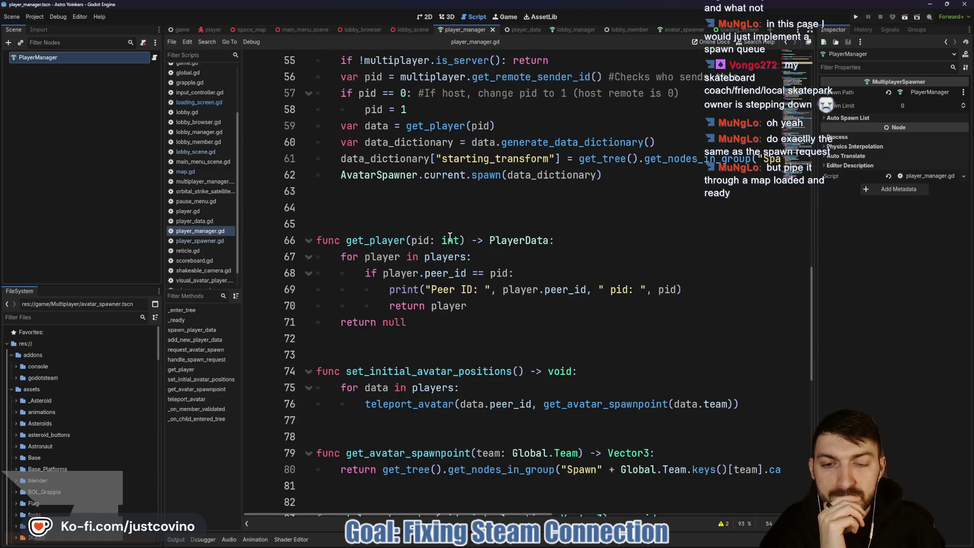
{"action": "left_click", "coordinate": [399, 431]}
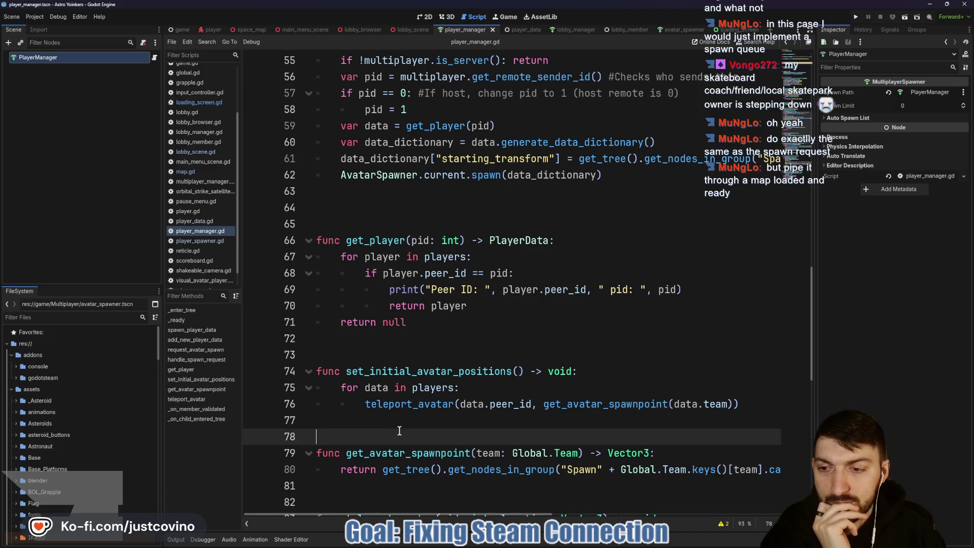
{"action": "scroll", "coordinate": [399, 430], "scroll_direction": "down", "scroll_amount": 3}
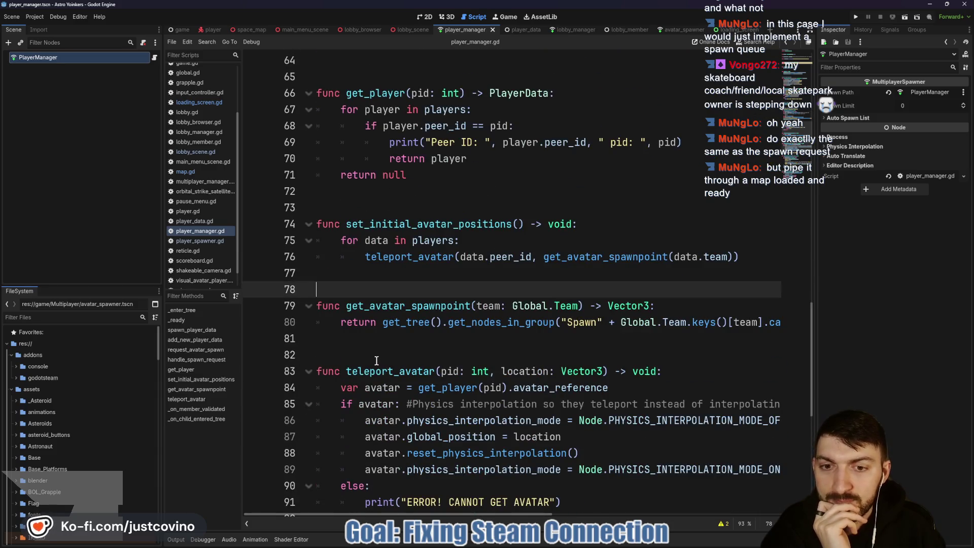
{"action": "scroll", "coordinate": [366, 350], "scroll_direction": "down", "scroll_amount": 3}
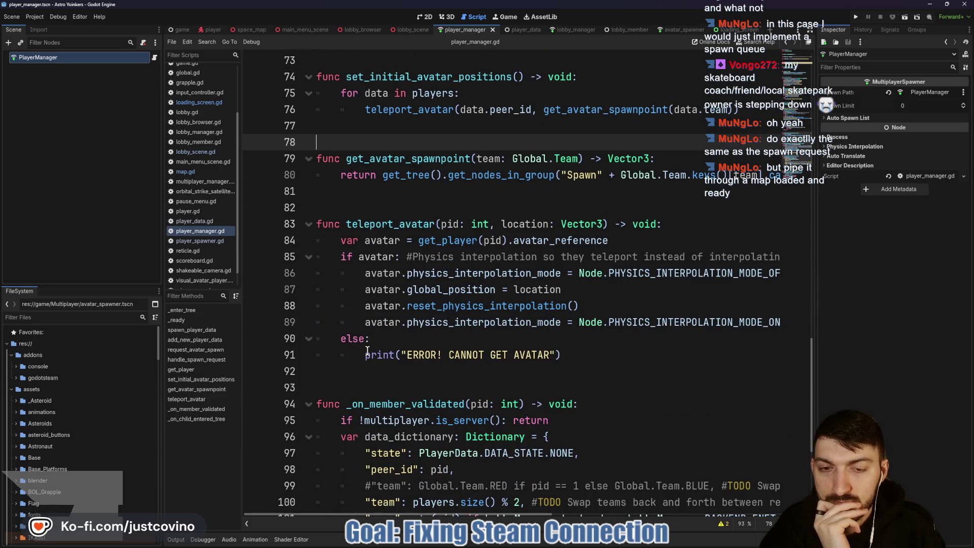
{"action": "scroll", "coordinate": [433, 380], "scroll_direction": "up", "scroll_amount": 3}
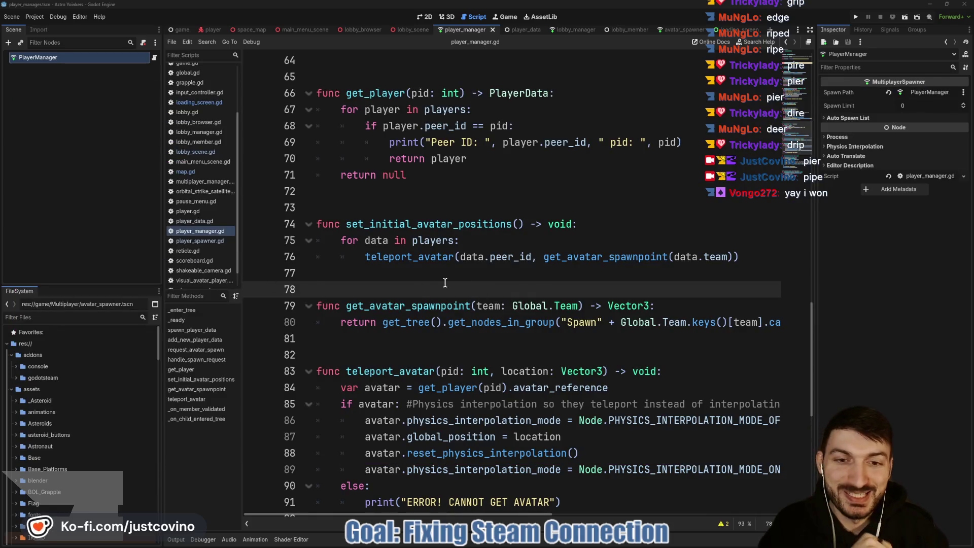
{"action": "scroll", "coordinate": [431, 284], "scroll_direction": "up", "scroll_amount": 2}
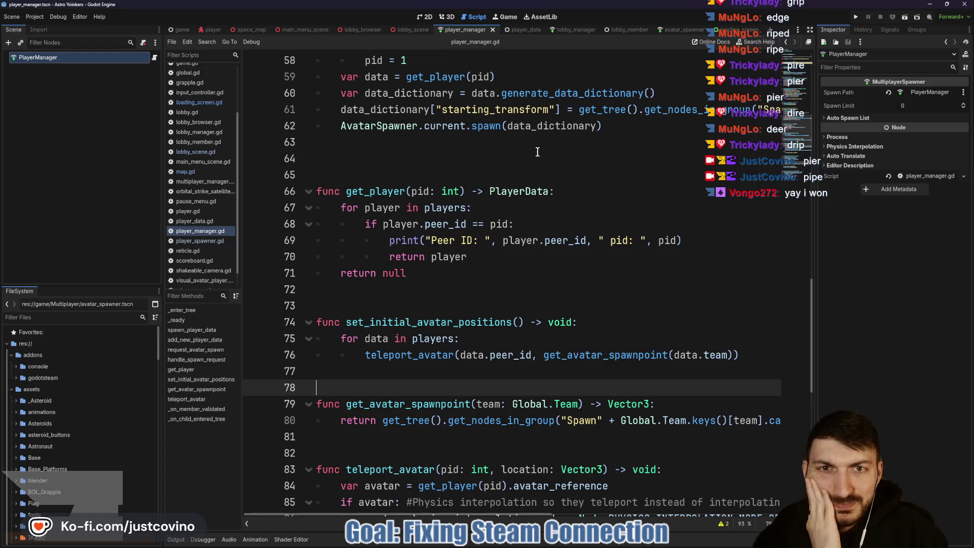
{"action": "scroll", "coordinate": [463, 237], "scroll_direction": "up", "scroll_amount": 4}
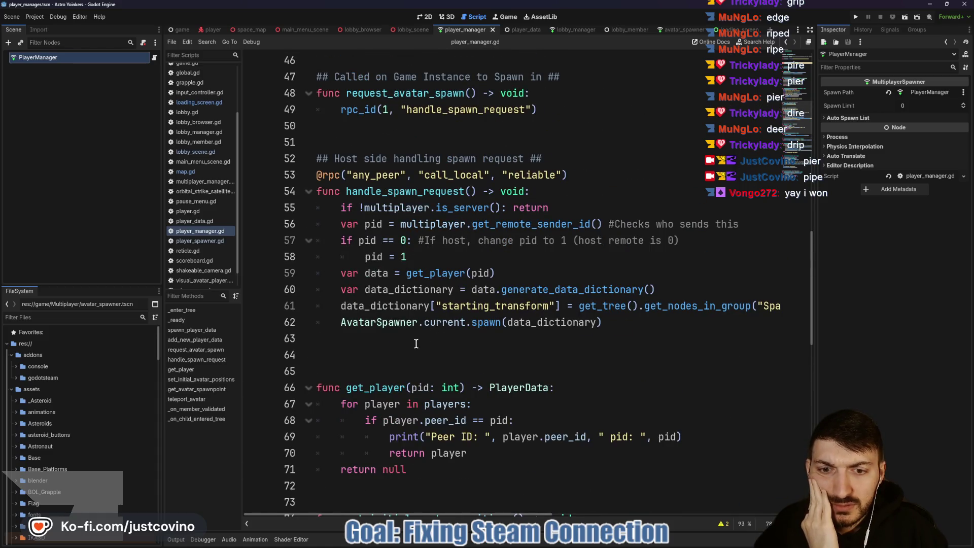
{"action": "scroll", "coordinate": [358, 340], "scroll_direction": "up", "scroll_amount": 2}
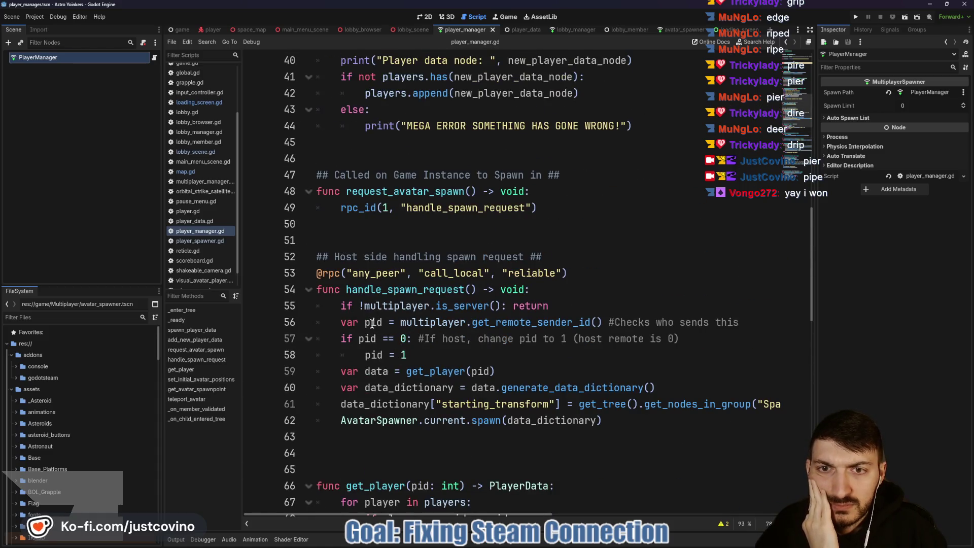
{"action": "left_click", "coordinate": [343, 237]}
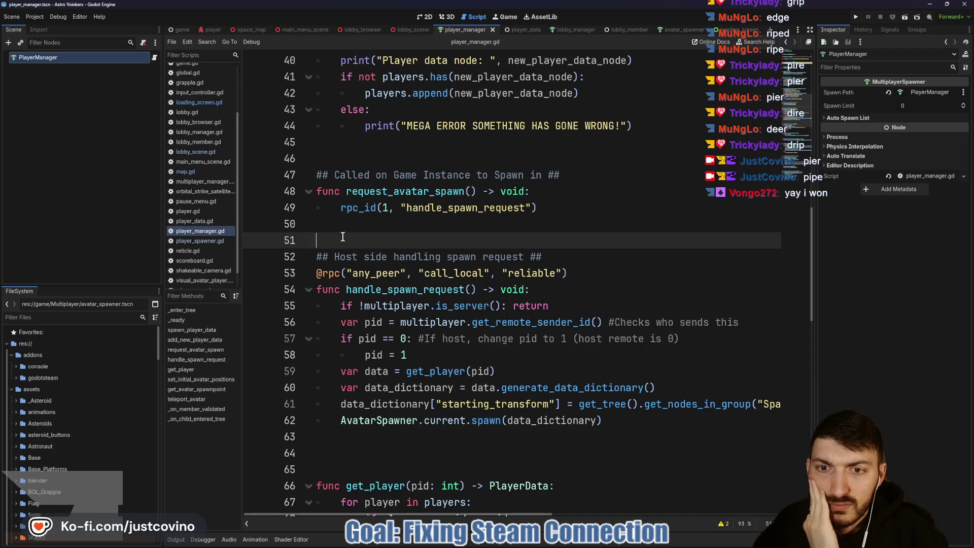
Step: Add and remove blank lines around handle_spawn_request, save player_manager.gd unchanged, then show map.gd
{"action": "key", "text": "BackSpace"}
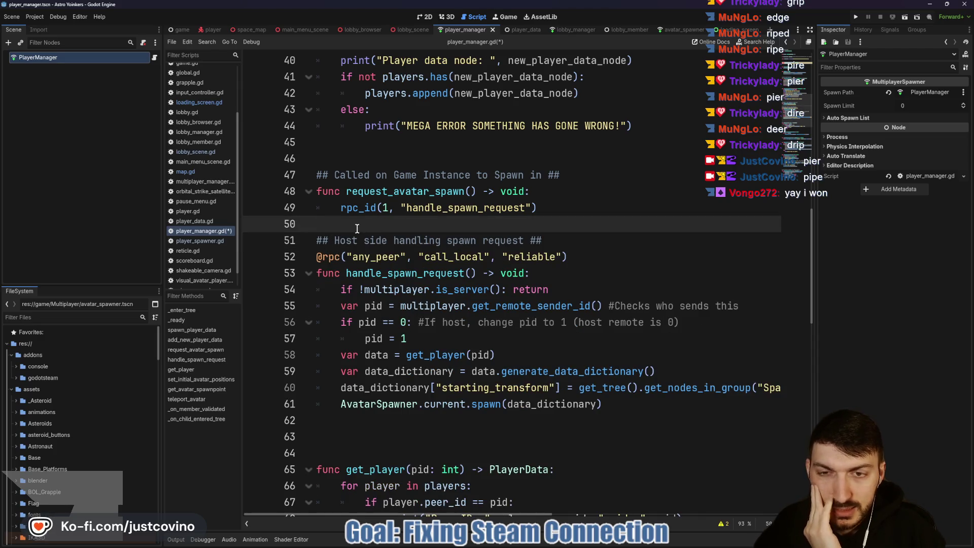
{"action": "key", "text": "Return"}
{"action": "left_click", "coordinate": [348, 453]}
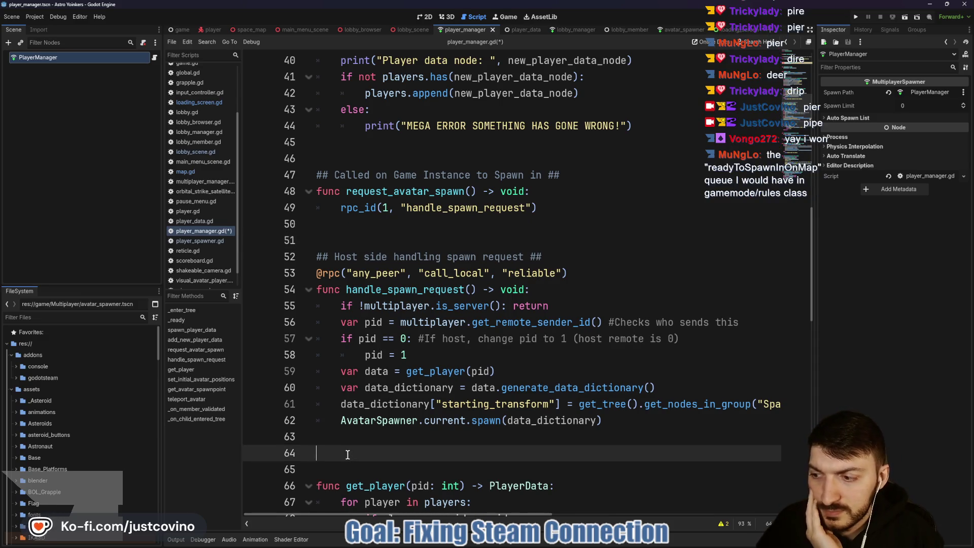
{"action": "key", "text": "Return"}
{"action": "key", "text": "Return"}
{"action": "key", "text": "Return"}
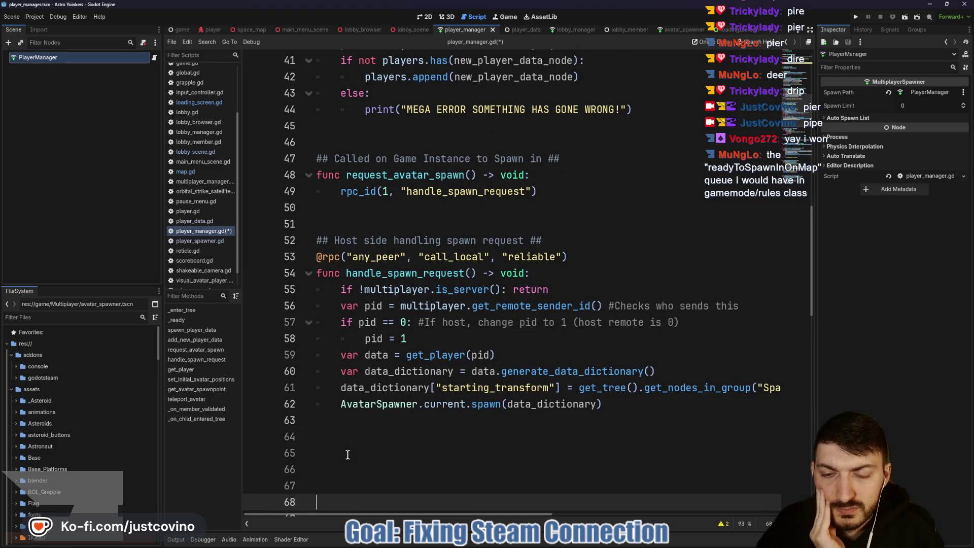
{"action": "key", "text": "Up"}
{"action": "key", "text": "Up"}
{"action": "key", "text": "Up"}
{"action": "key", "text": "Down"}
{"action": "key", "text": "Down"}
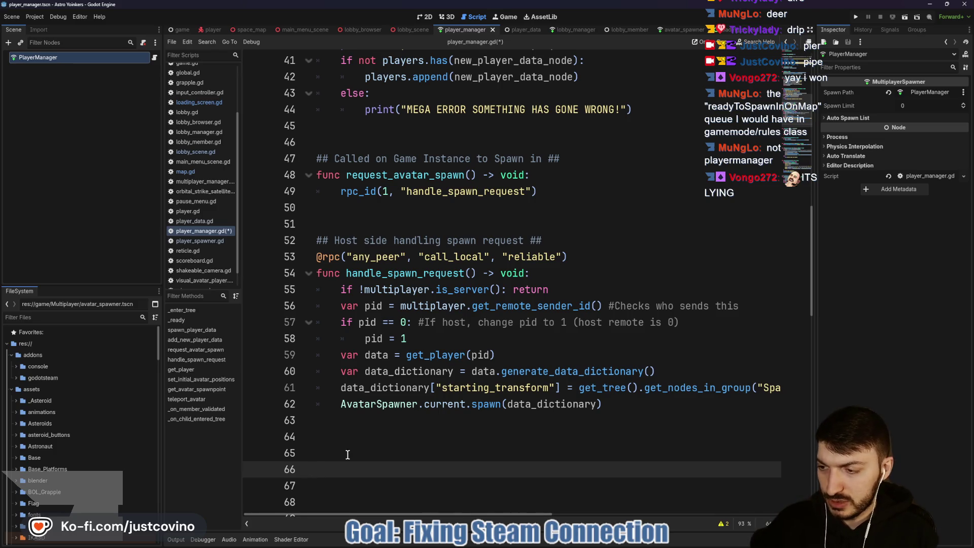
{"action": "key", "text": "BackSpace"}
{"action": "key", "text": "BackSpace"}
{"action": "key", "text": "BackSpace"}
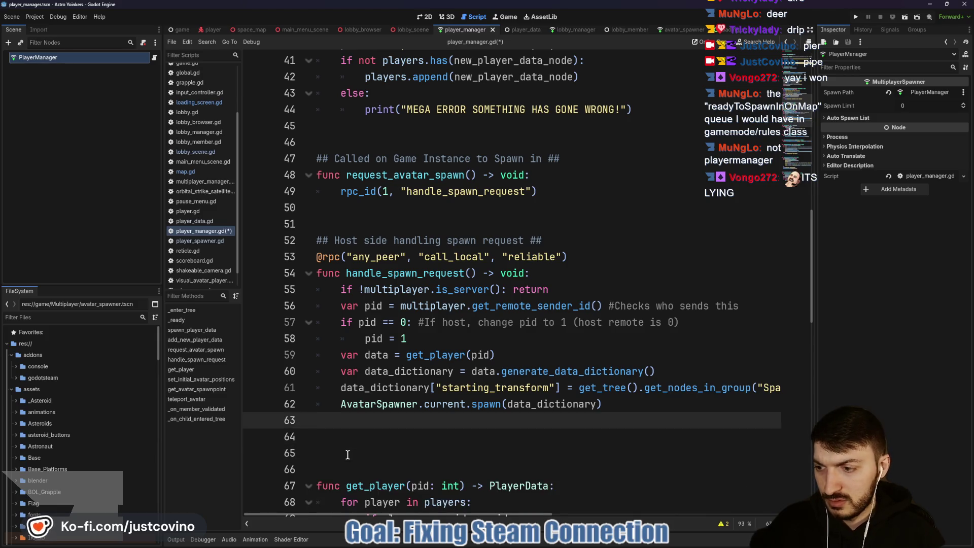
{"action": "key", "text": "Down"}
{"action": "key", "text": "BackSpace"}
{"action": "key", "text": "ctrl+s"}
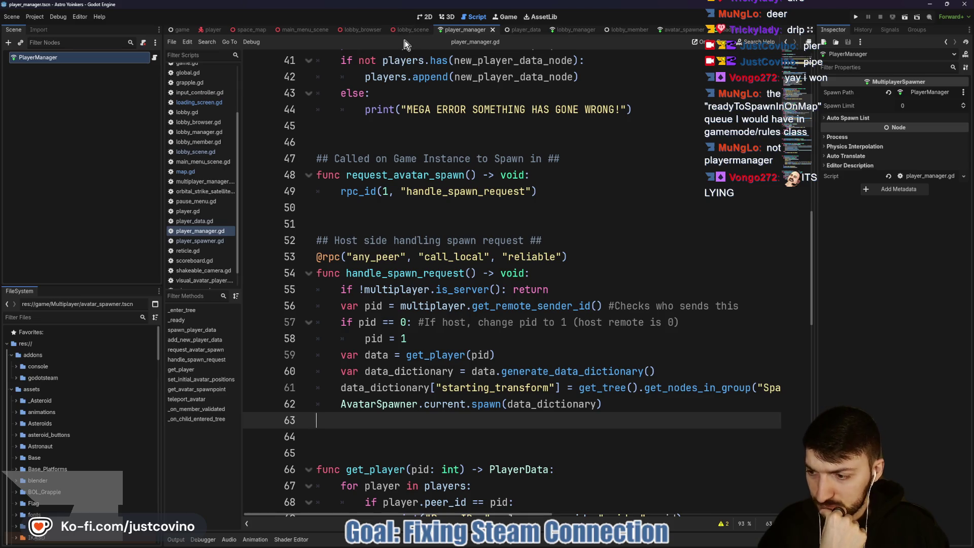
{"action": "left_click", "coordinate": [251, 31]}
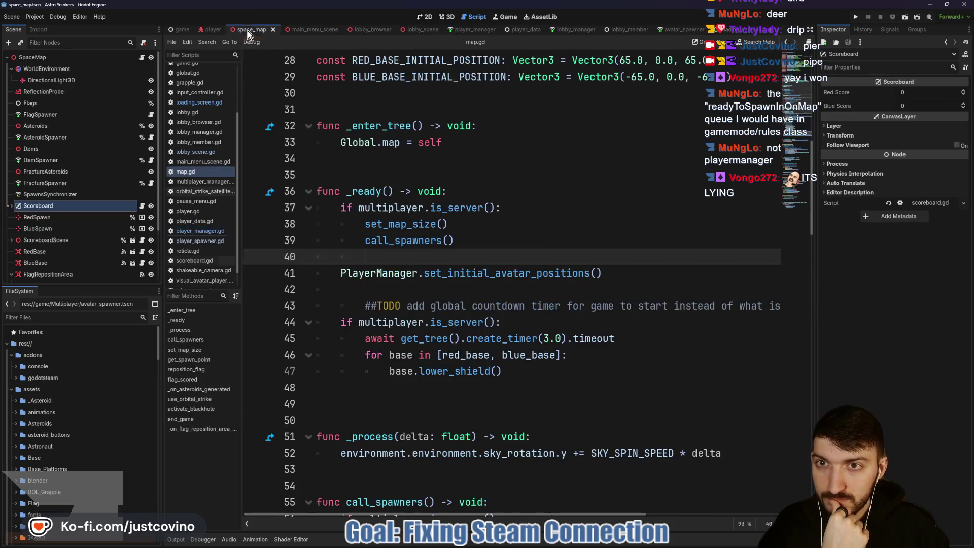
{"action": "left_click", "coordinate": [401, 174]}
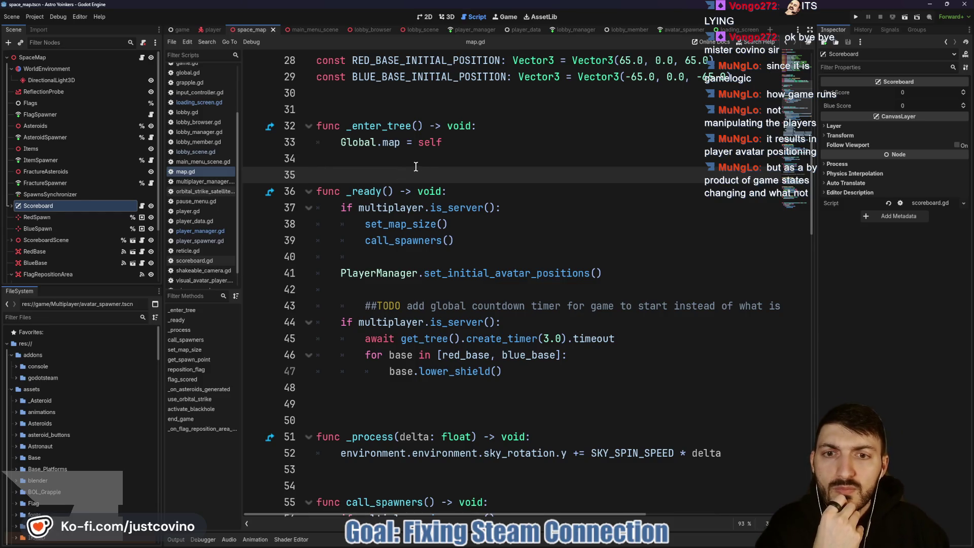
{"action": "scroll", "coordinate": [440, 186], "scroll_direction": "down", "scroll_amount": 1}
{"action": "scroll", "coordinate": [481, 207], "scroll_direction": "up", "scroll_amount": 9}
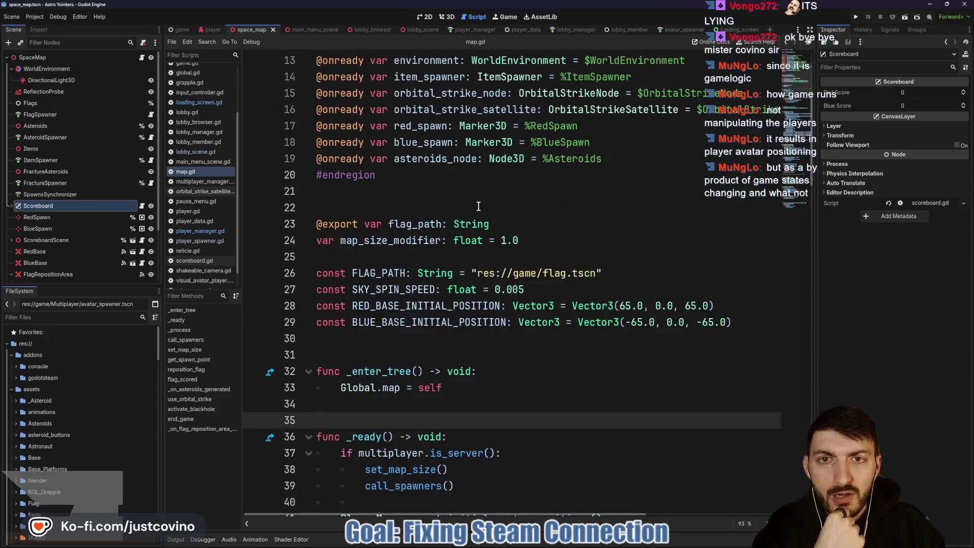
{"action": "scroll", "coordinate": [416, 205], "scroll_direction": "down", "scroll_amount": 9}
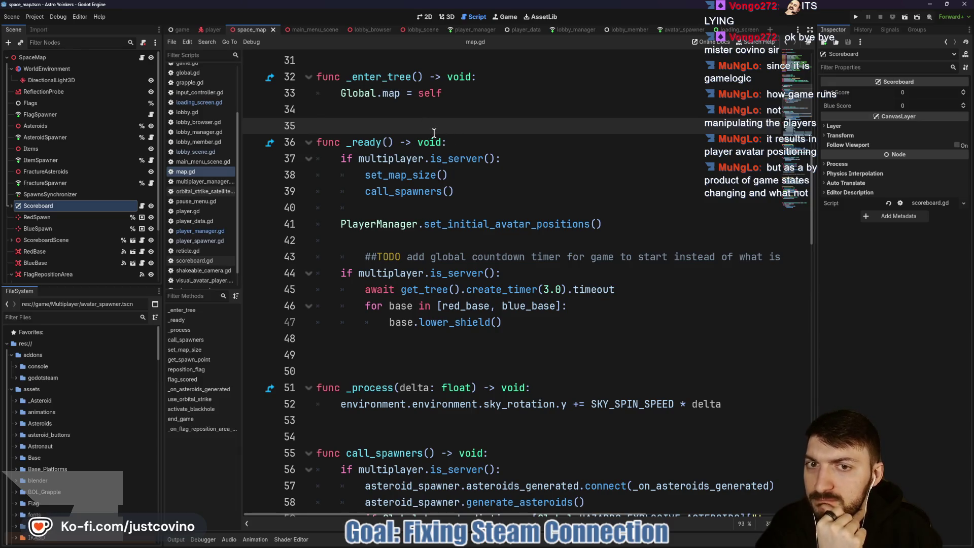
{"action": "scroll", "coordinate": [434, 133], "scroll_direction": "down", "scroll_amount": 3}
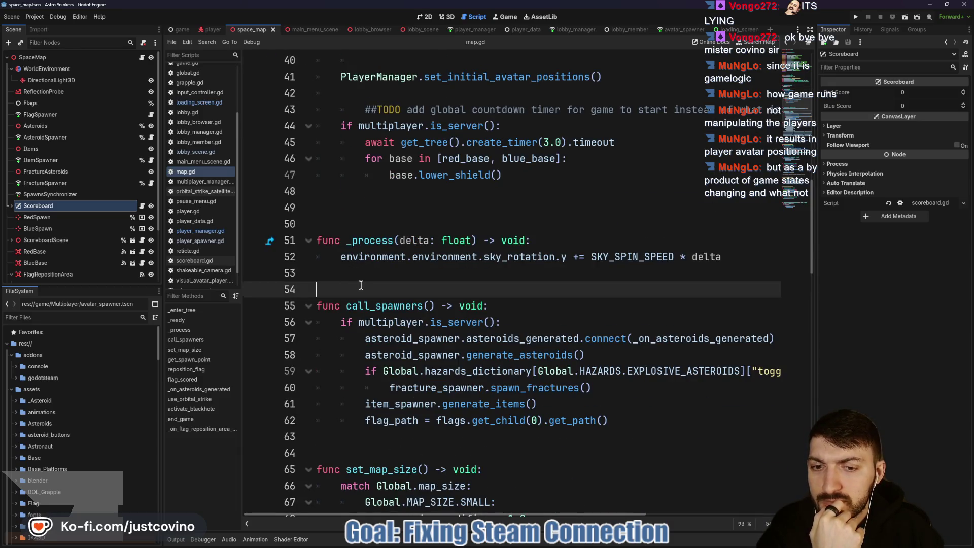
{"action": "scroll", "coordinate": [343, 282], "scroll_direction": "down", "scroll_amount": 7}
{"action": "scroll", "coordinate": [340, 297], "scroll_direction": "down", "scroll_amount": 2}
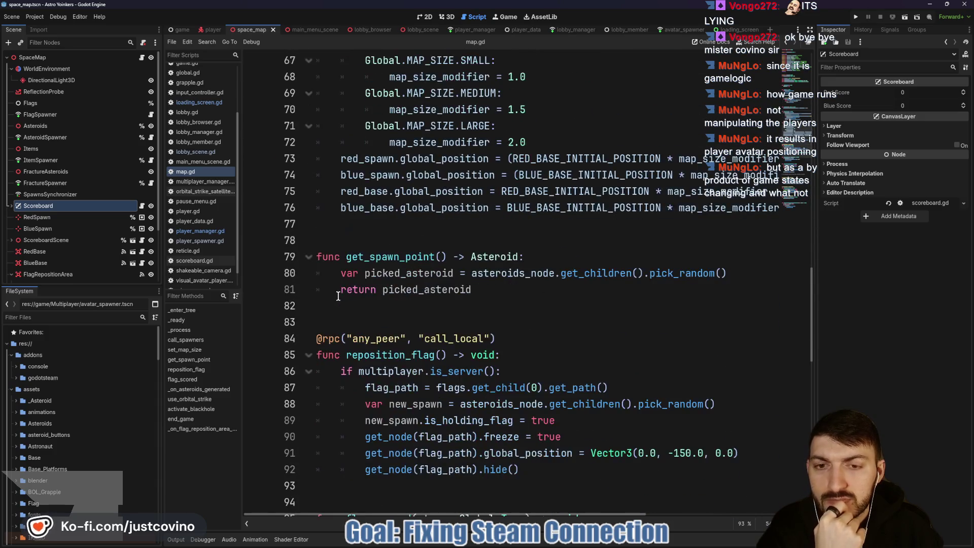
{"action": "left_click", "coordinate": [334, 228]}
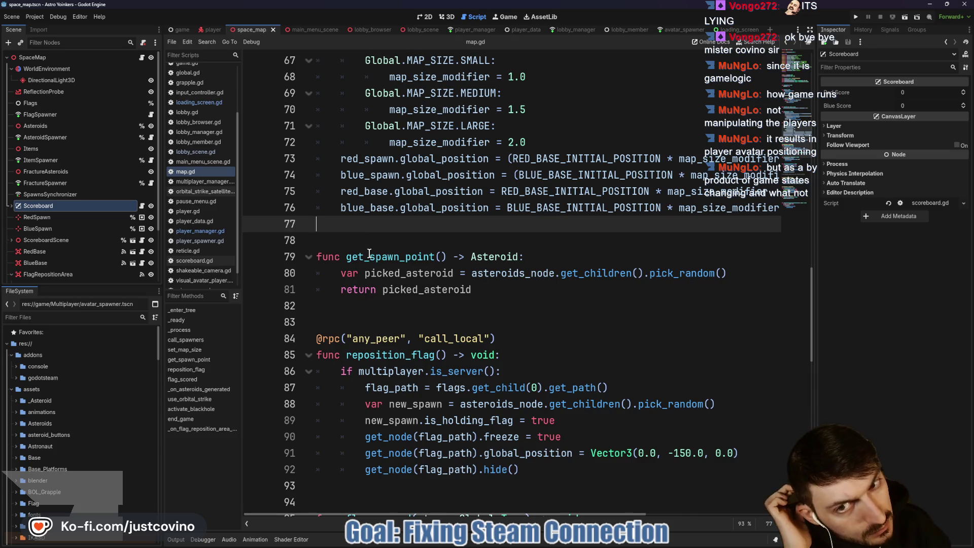
{"action": "double_click", "coordinate": [369, 256]}
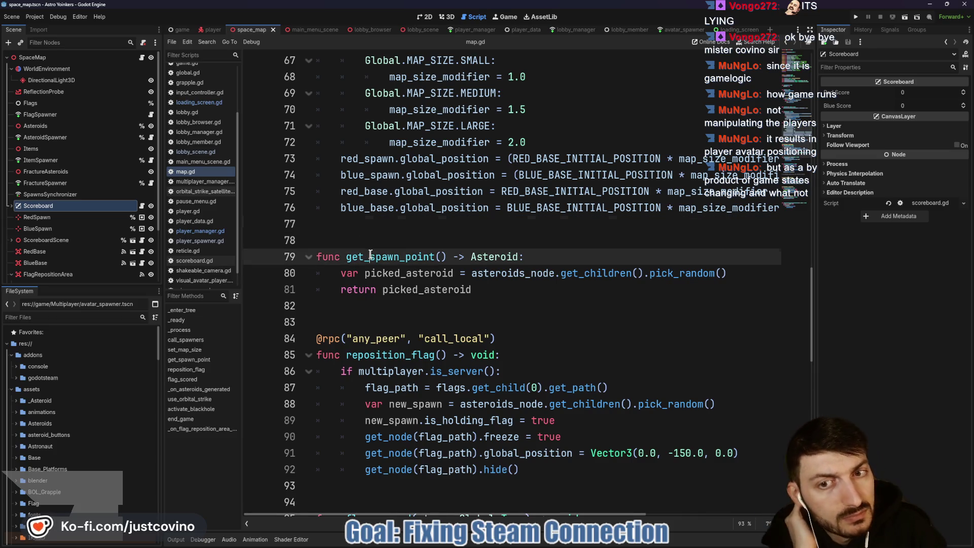
Step: Search for get_spawn_point and rename the line 103 call to get_flag_spawn_point
{"action": "scroll", "coordinate": [432, 268], "scroll_direction": "up", "scroll_amount": 8}
{"action": "scroll", "coordinate": [433, 267], "scroll_direction": "up", "scroll_amount": 6}
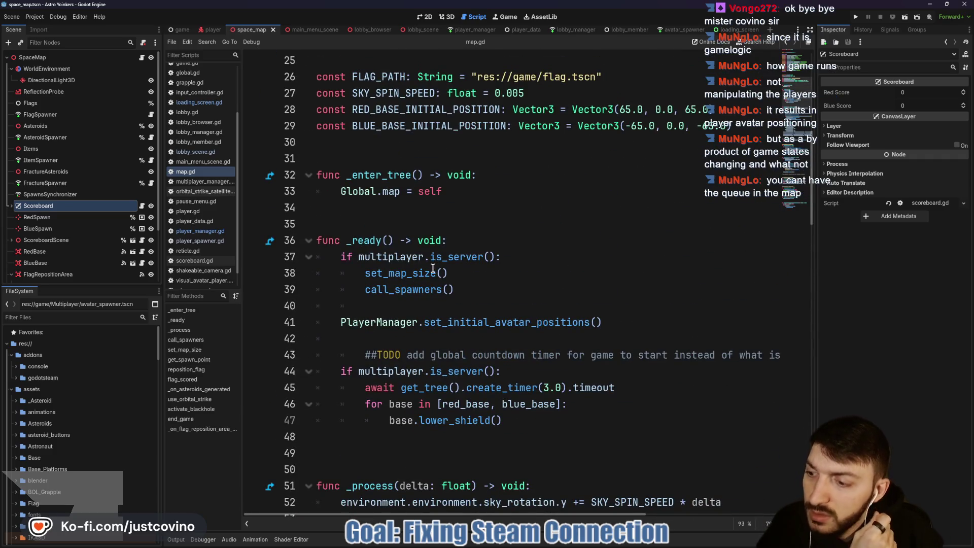
{"action": "scroll", "coordinate": [433, 267], "scroll_direction": "down", "scroll_amount": 2}
{"action": "scroll", "coordinate": [431, 268], "scroll_direction": "down", "scroll_amount": 8}
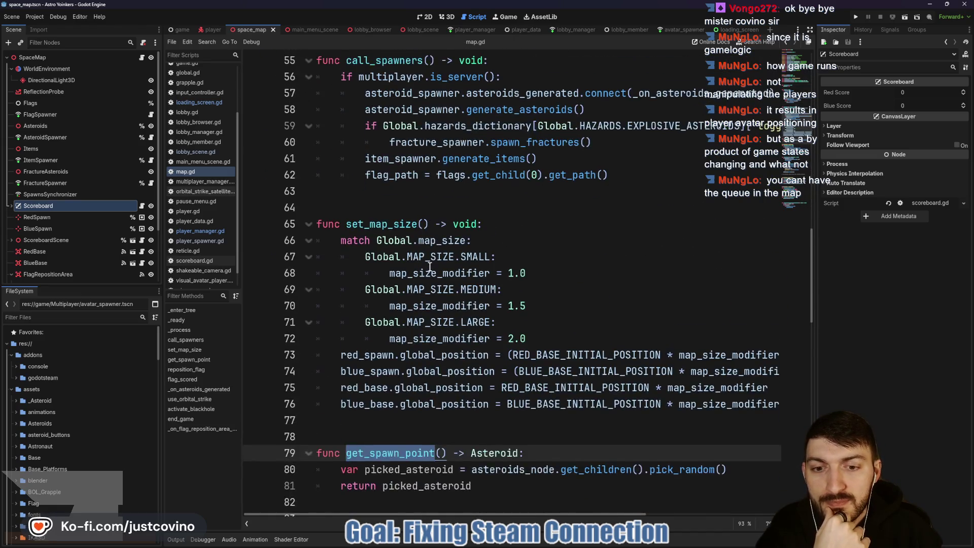
{"action": "scroll", "coordinate": [430, 266], "scroll_direction": "down", "scroll_amount": 3}
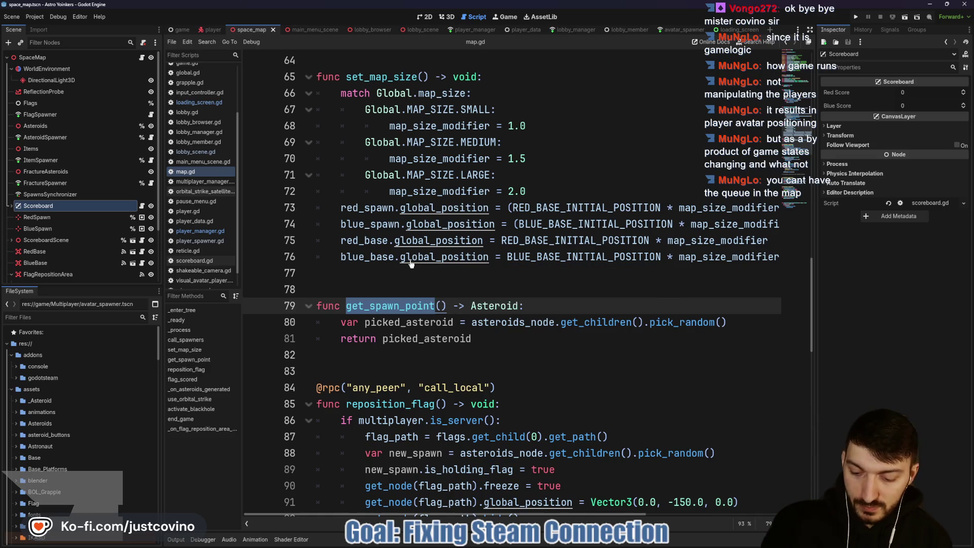
{"action": "key", "text": "ctrl+f"}
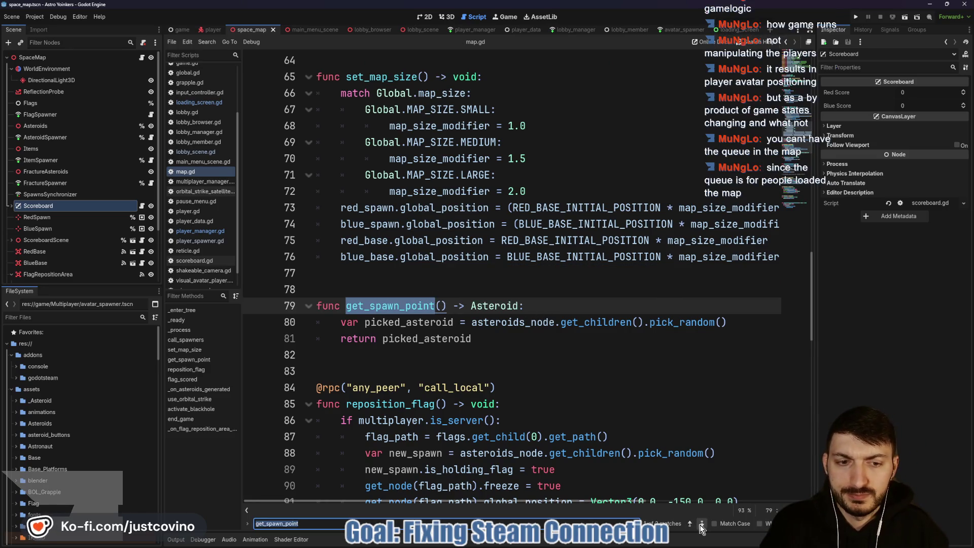
{"action": "left_click", "coordinate": [701, 525]}
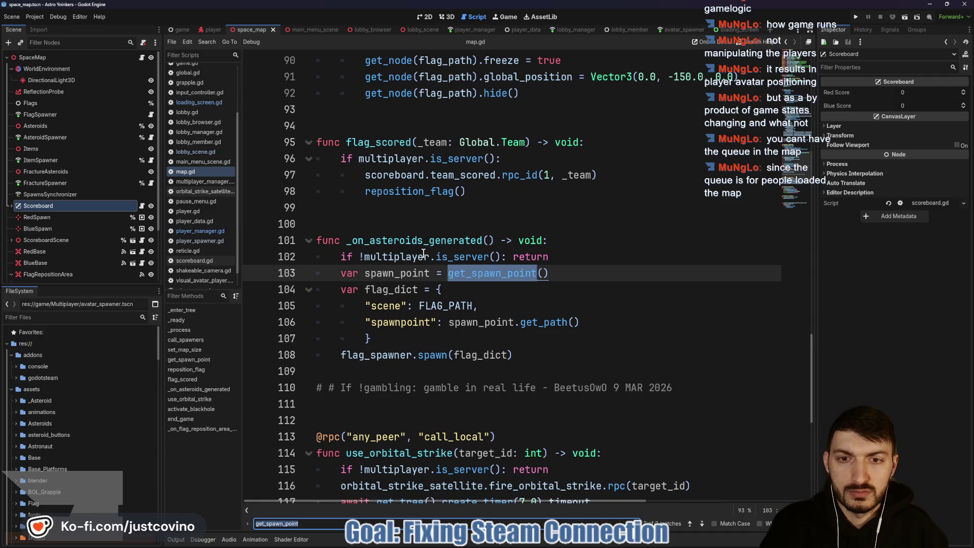
{"action": "left_click", "coordinate": [472, 273]}
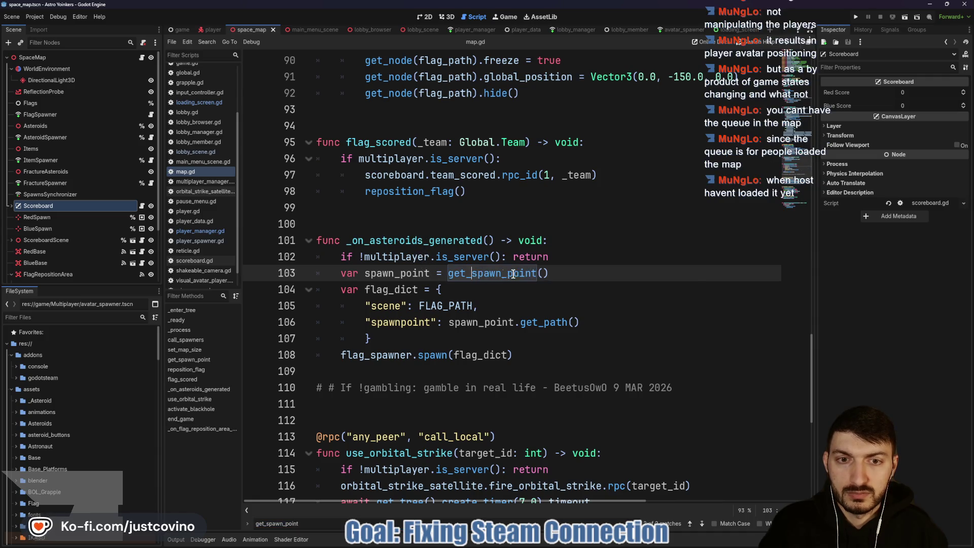
{"action": "type", "text": "flag_"}
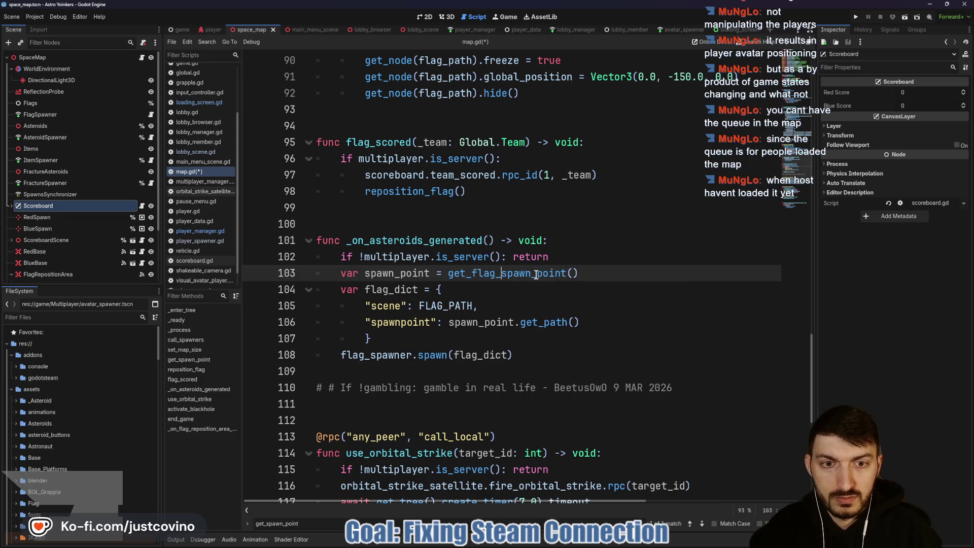
Step: Rename the function definition on line 79 to get_flag_spawn_point and save map.gd
{"action": "scroll", "coordinate": [527, 301], "scroll_direction": "up", "scroll_amount": 2}
{"action": "scroll", "coordinate": [527, 300], "scroll_direction": "up", "scroll_amount": 20}
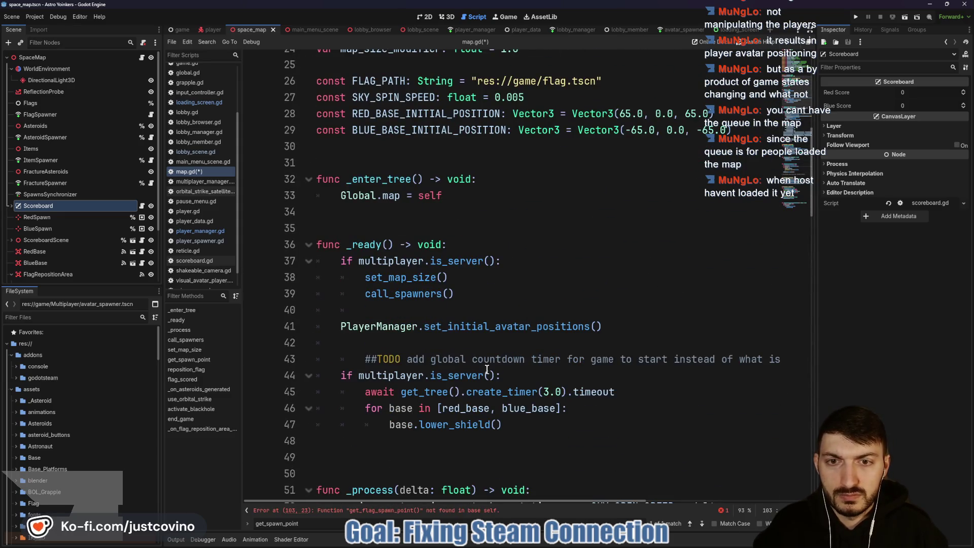
{"action": "left_click", "coordinate": [691, 523]}
{"action": "left_click", "coordinate": [369, 273]}
{"action": "type", "text": "flag_spawn_point() -> Asteroid:"}
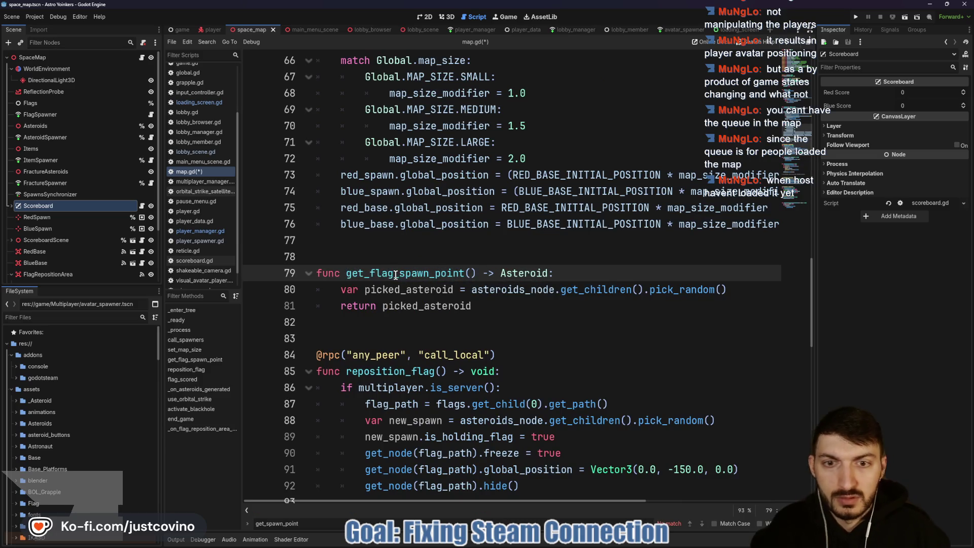
{"action": "left_click", "coordinate": [609, 263]}
{"action": "key", "text": "ctrl+s"}
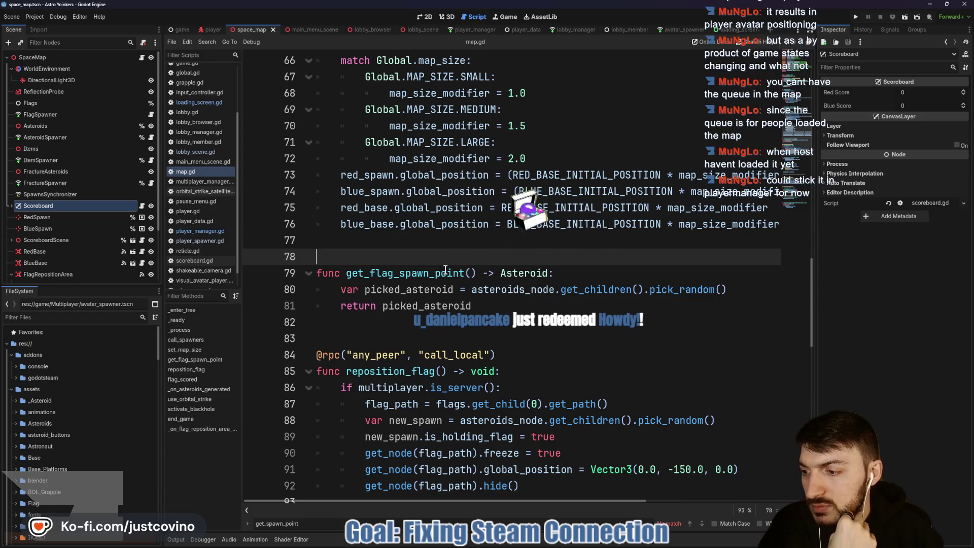
{"action": "left_click", "coordinate": [469, 31]}
Step: Open up blank lines below handle_spawn_request in player_manager.gd for a note
{"action": "scroll", "coordinate": [356, 233], "scroll_direction": "down", "scroll_amount": 3}
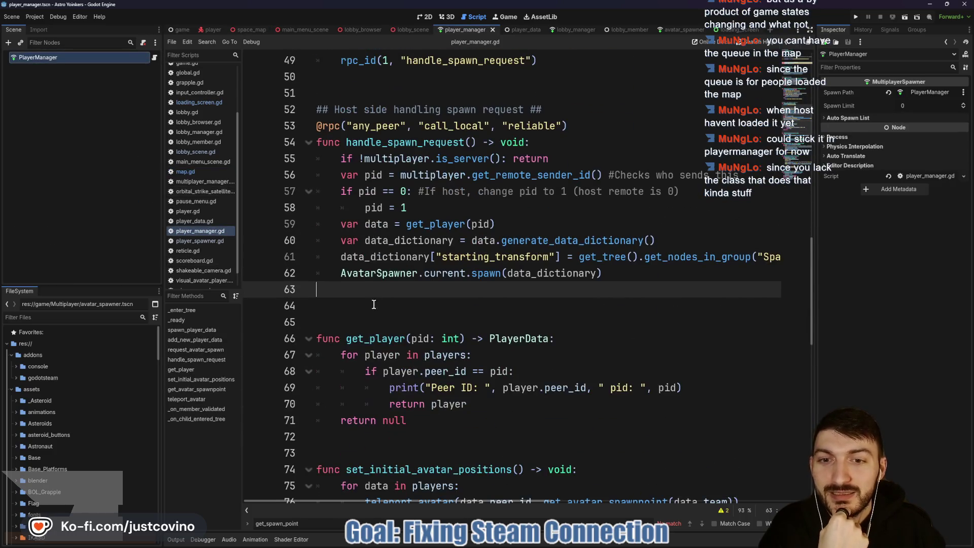
{"action": "left_click", "coordinate": [348, 299]}
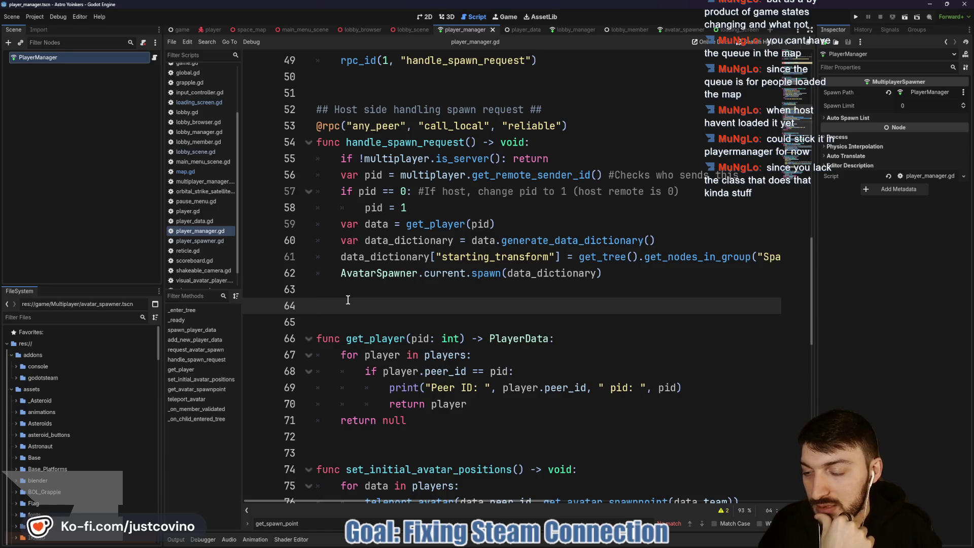
{"action": "key", "text": "Return"}
{"action": "key", "text": "Return"}
{"action": "key", "text": "Return"}
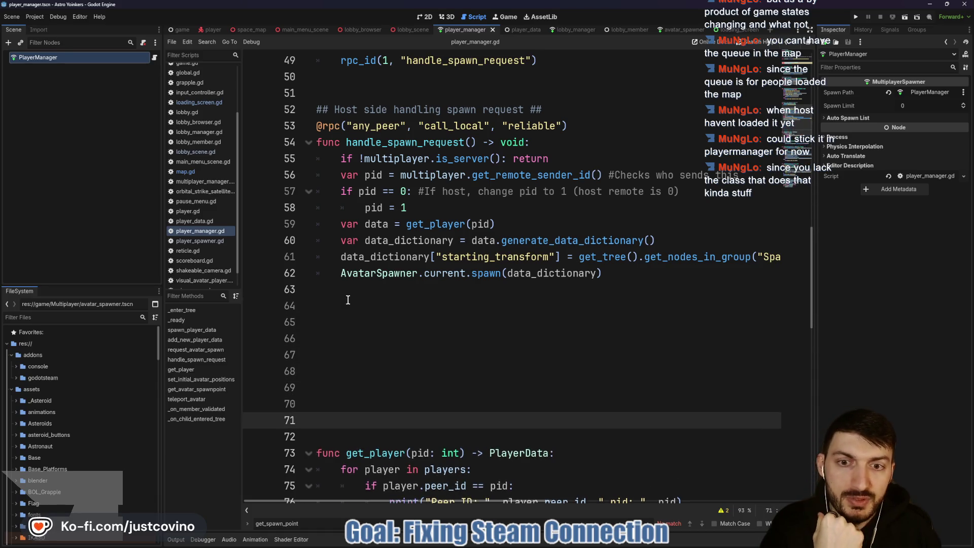
{"action": "key", "text": "Return"}
{"action": "key", "text": "Up"}
{"action": "key", "text": "Up"}
{"action": "key", "text": "Up"}
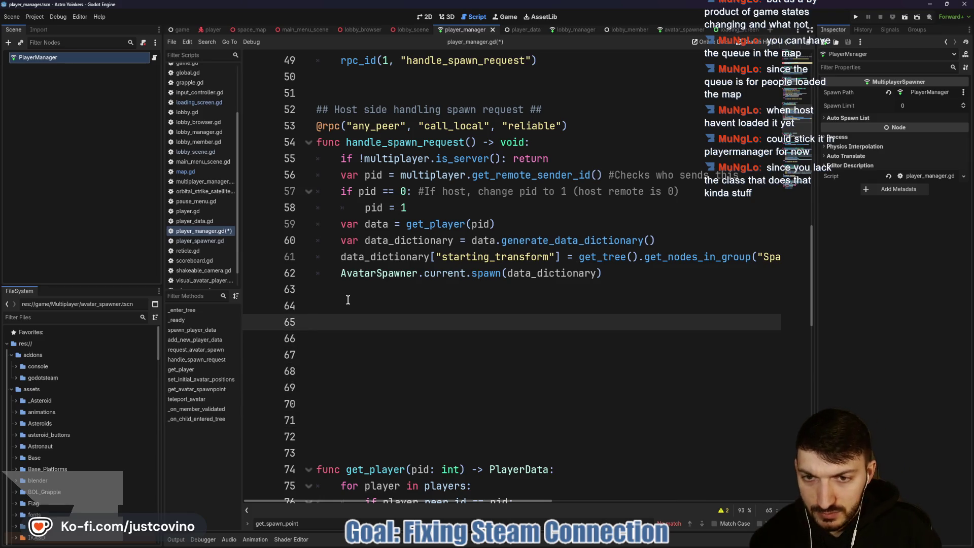
Step: Write '## TODO Put this into a GameRules Class' and start a '# GameRules holds' line
{"action": "type", "text": "## TODO Put"}
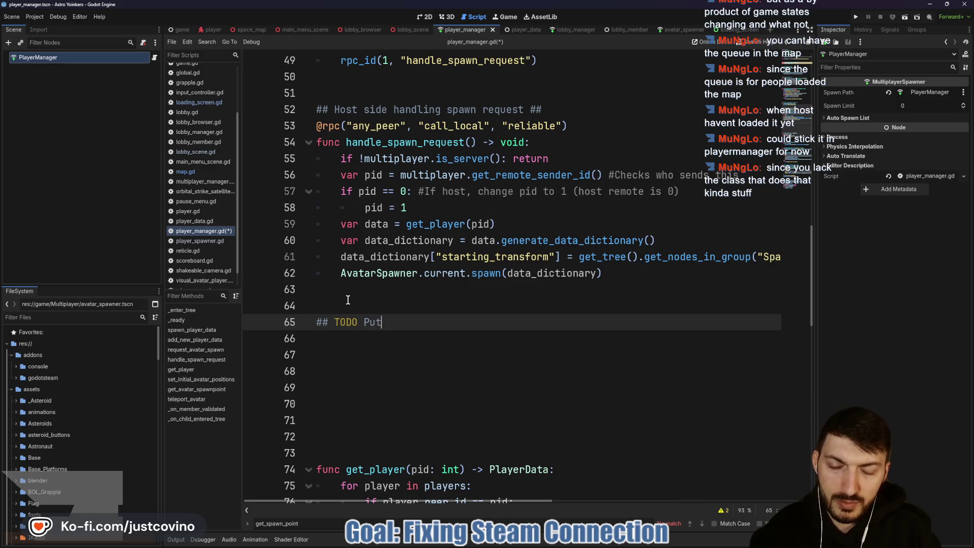
{"action": "key", "text": "BackSpace"}
{"action": "key", "text": "BackSpace"}
{"action": "key", "text": "BackSpace"}
{"action": "type", "text": "is into a "}
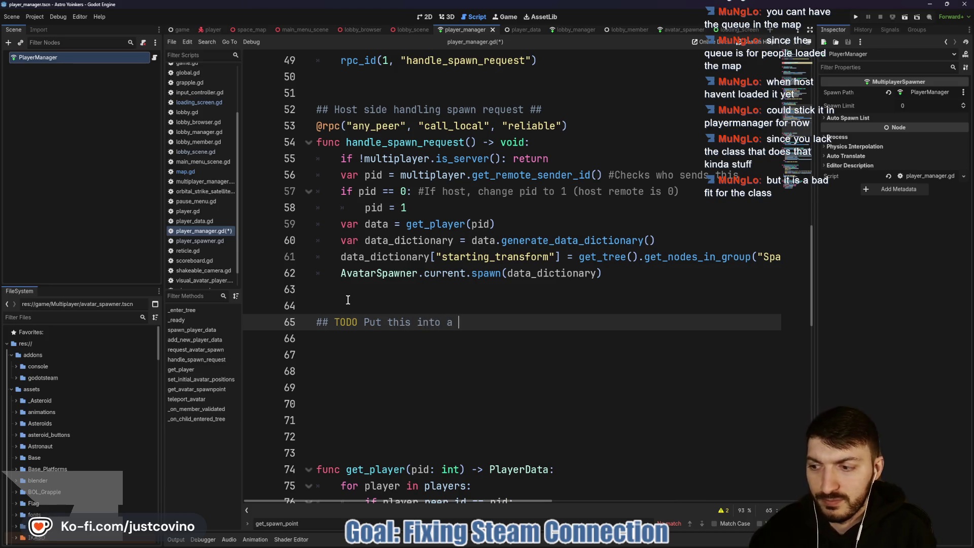
{"action": "type", "text": "Game"}
{"action": "type", "text": "Logic"}
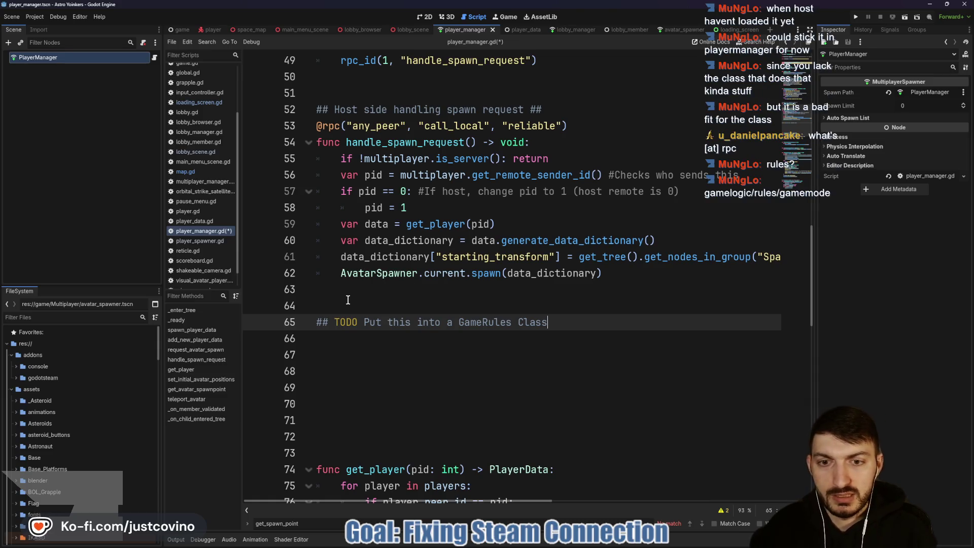
{"action": "key", "text": "Return"}
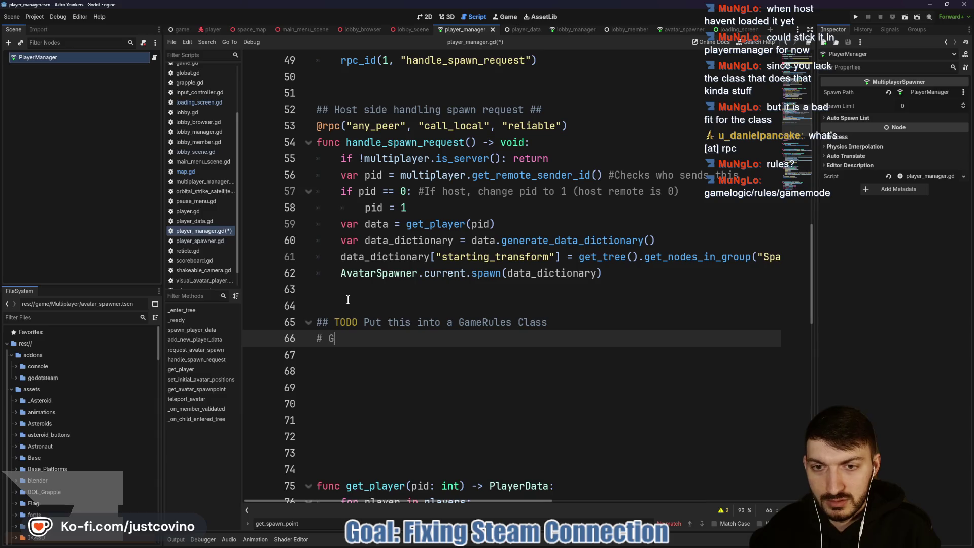
{"action": "type", "text": "ameRules "}
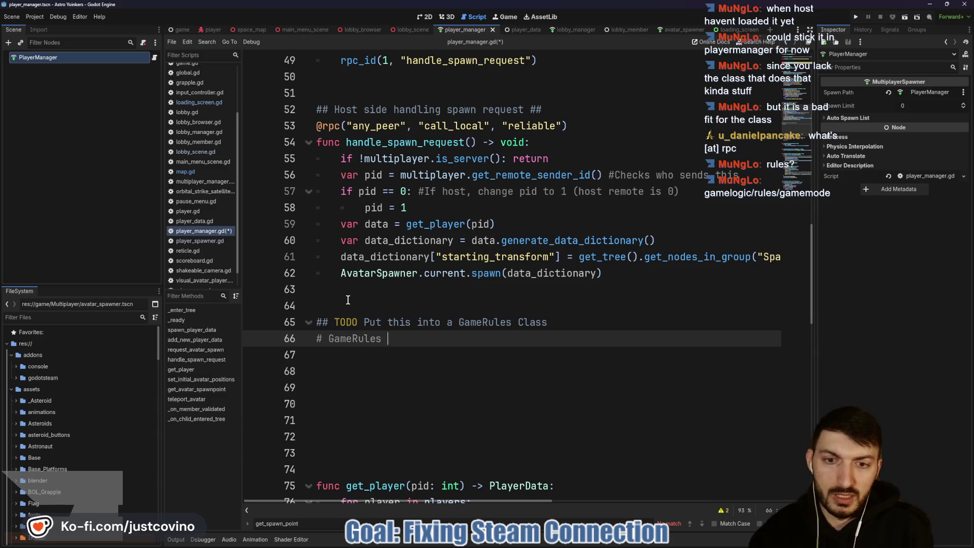
{"action": "type", "text": "holds"}
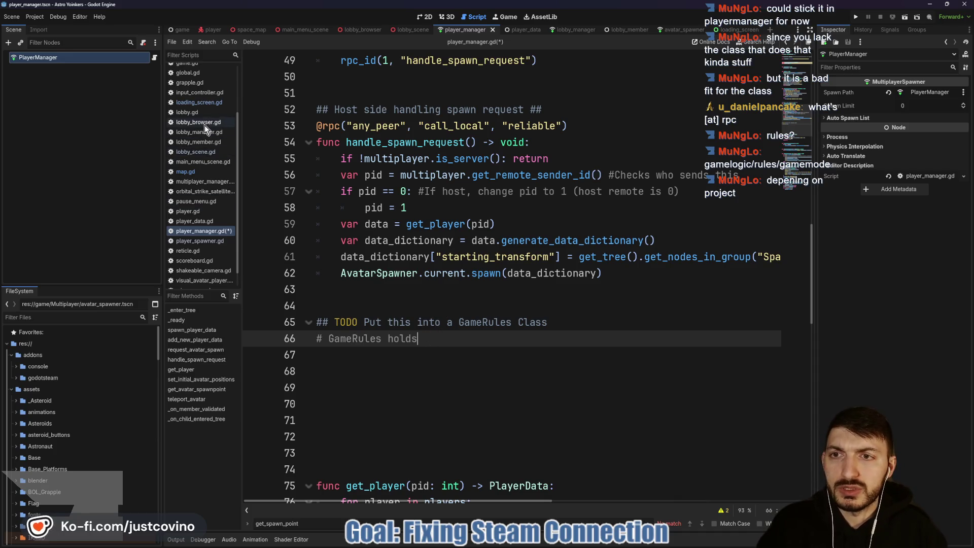
{"action": "scroll", "coordinate": [204, 125], "scroll_direction": "up", "scroll_amount": 3}
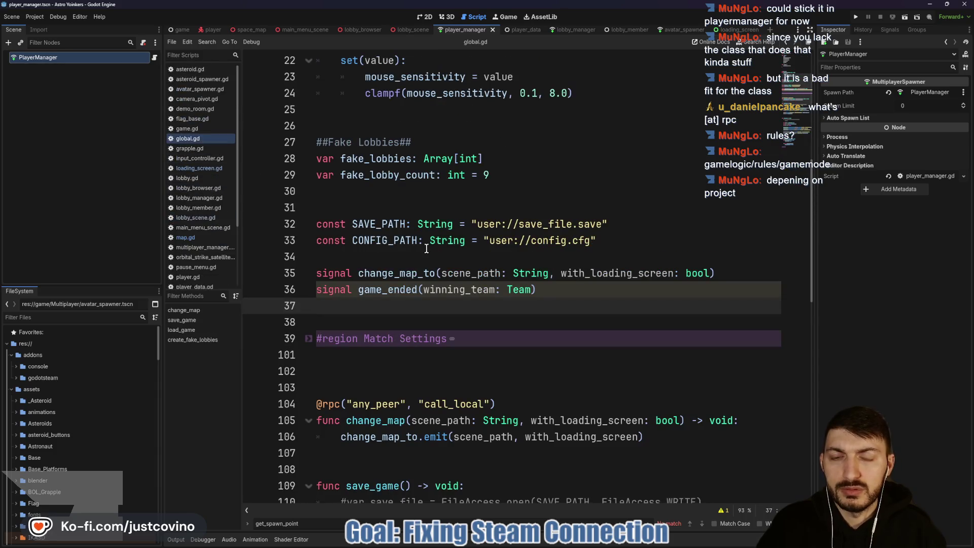
{"action": "scroll", "coordinate": [426, 249], "scroll_direction": "down", "scroll_amount": 7}
{"action": "scroll", "coordinate": [410, 217], "scroll_direction": "up", "scroll_amount": 3}
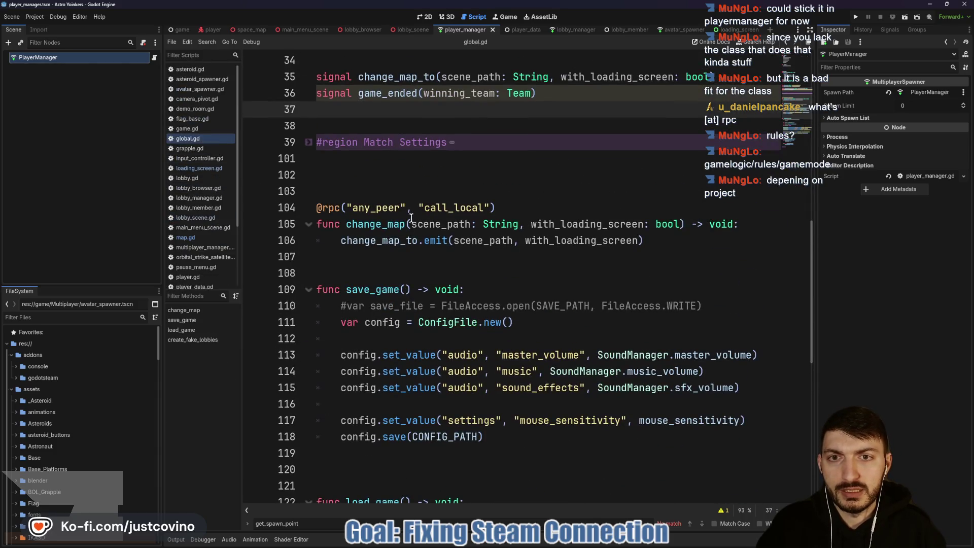
{"action": "left_click", "coordinate": [308, 142]}
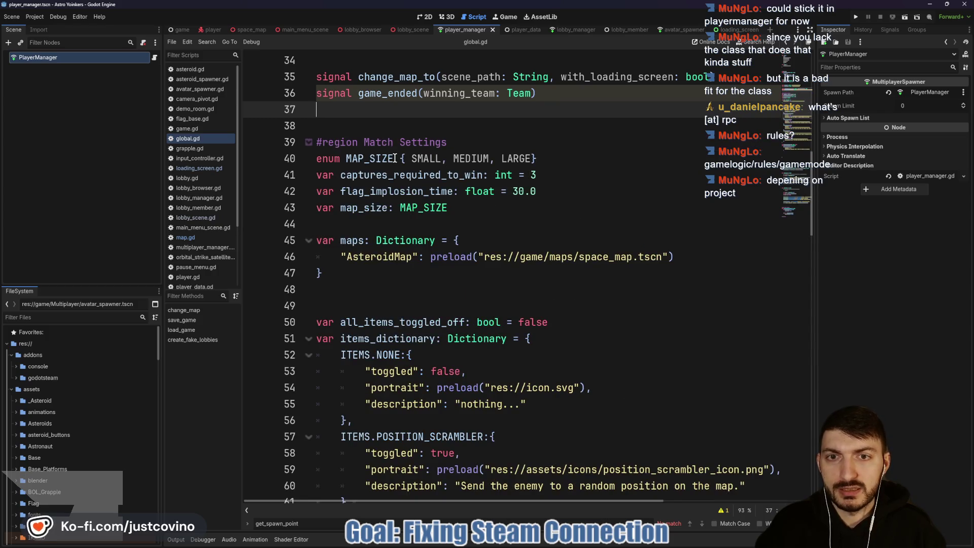
{"action": "scroll", "coordinate": [409, 193], "scroll_direction": "down", "scroll_amount": 3}
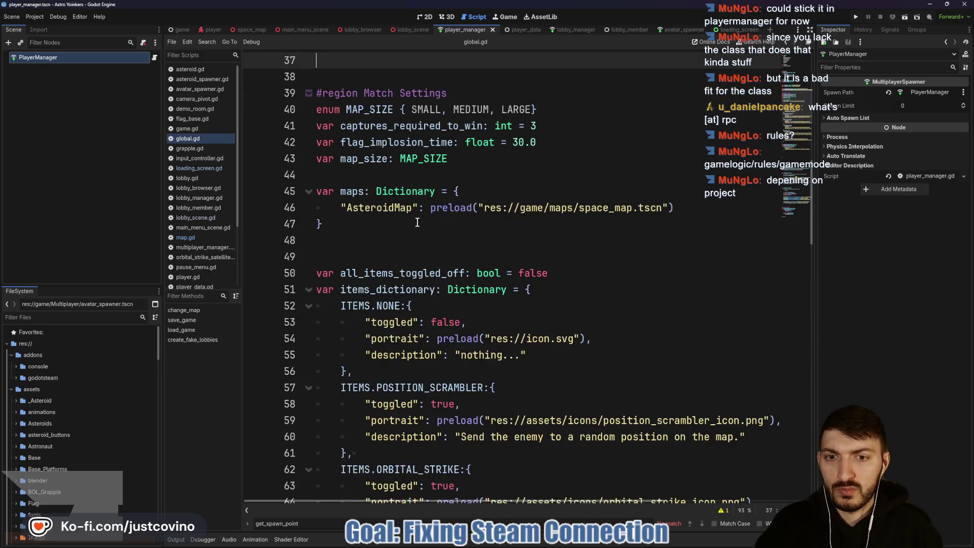
{"action": "scroll", "coordinate": [416, 223], "scroll_direction": "down", "scroll_amount": 6}
{"action": "scroll", "coordinate": [416, 223], "scroll_direction": "up", "scroll_amount": 6}
{"action": "scroll", "coordinate": [416, 223], "scroll_direction": "up", "scroll_amount": 3}
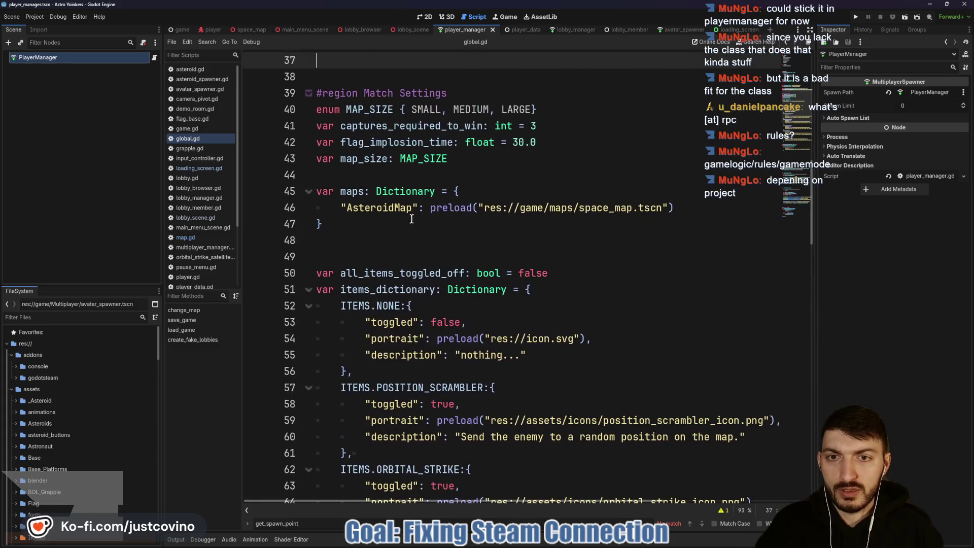
{"action": "left_click", "coordinate": [352, 190]}
{"action": "scroll", "coordinate": [395, 258], "scroll_direction": "down", "scroll_amount": 6}
{"action": "scroll", "coordinate": [394, 257], "scroll_direction": "down", "scroll_amount": 7}
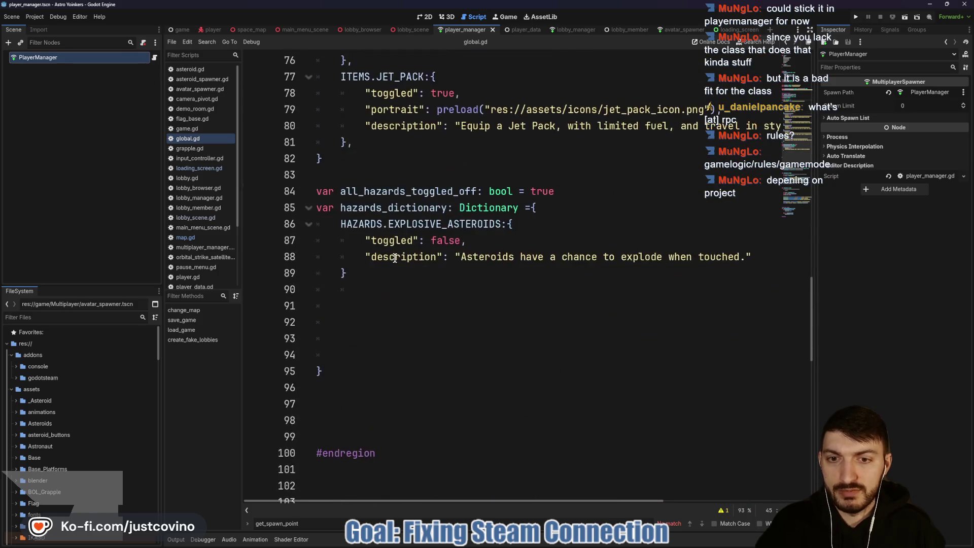
{"action": "scroll", "coordinate": [395, 257], "scroll_direction": "down", "scroll_amount": 2}
{"action": "scroll", "coordinate": [394, 257], "scroll_direction": "down", "scroll_amount": 4}
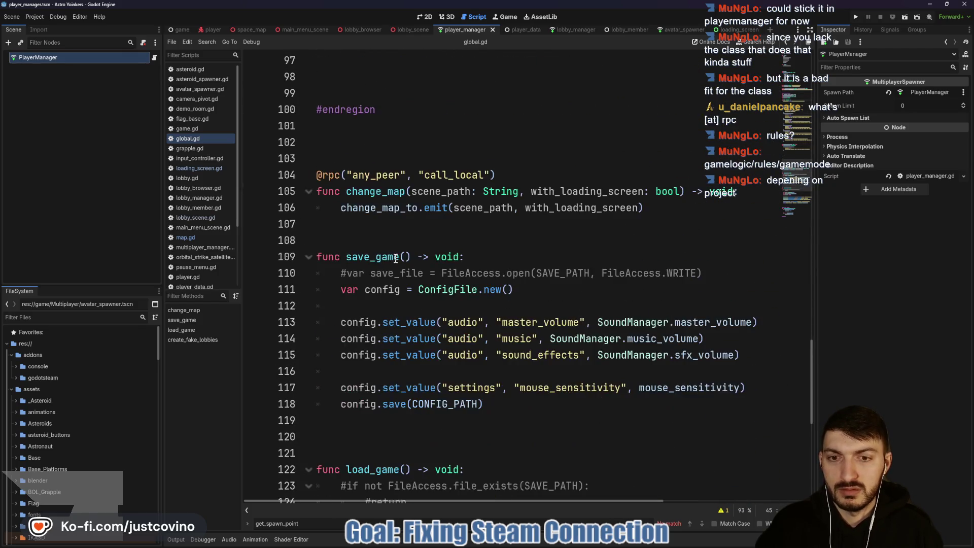
{"action": "double_click", "coordinate": [376, 191]}
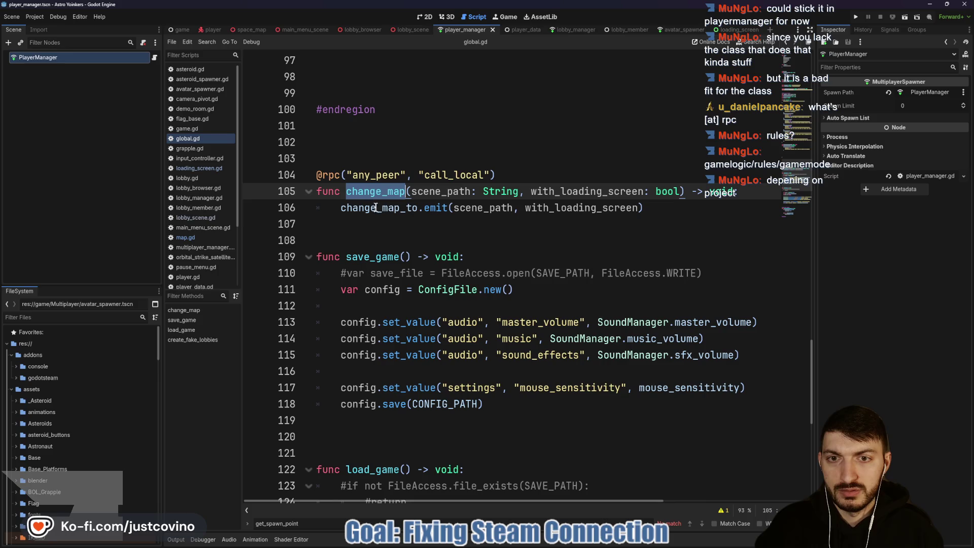
{"action": "left_click", "coordinate": [396, 225]}
{"action": "scroll", "coordinate": [396, 228], "scroll_direction": "down", "scroll_amount": 4}
{"action": "scroll", "coordinate": [396, 228], "scroll_direction": "down", "scroll_amount": 2}
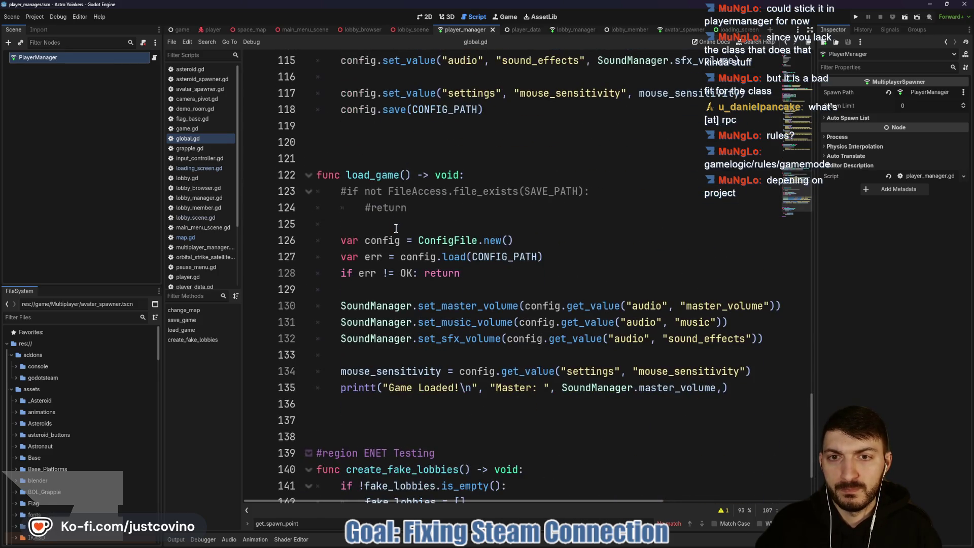
{"action": "double_click", "coordinate": [376, 172]}
{"action": "scroll", "coordinate": [393, 281], "scroll_direction": "down", "scroll_amount": 2}
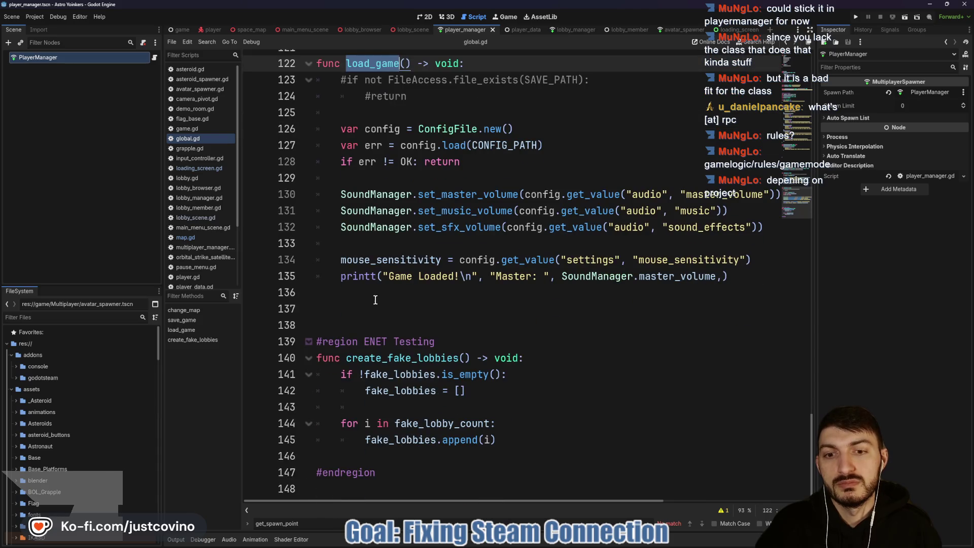
{"action": "scroll", "coordinate": [375, 300], "scroll_direction": "up", "scroll_amount": 11}
{"action": "scroll", "coordinate": [377, 297], "scroll_direction": "up", "scroll_amount": 6}
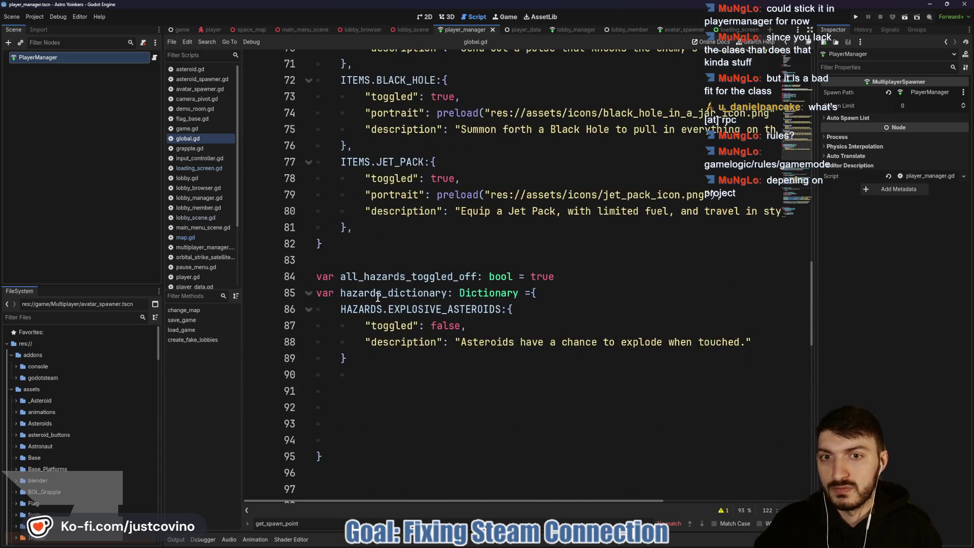
{"action": "scroll", "coordinate": [377, 298], "scroll_direction": "up", "scroll_amount": 14}
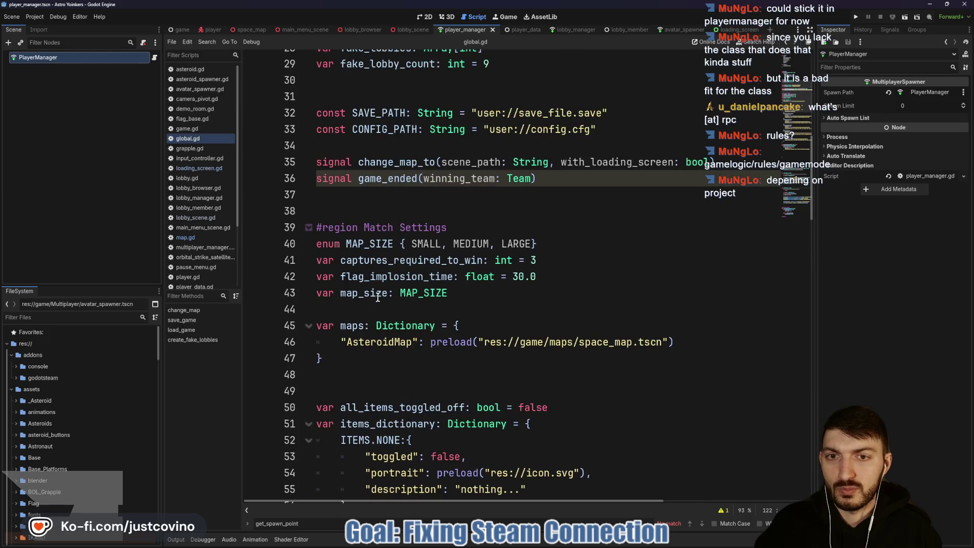
{"action": "scroll", "coordinate": [378, 296], "scroll_direction": "up", "scroll_amount": 9}
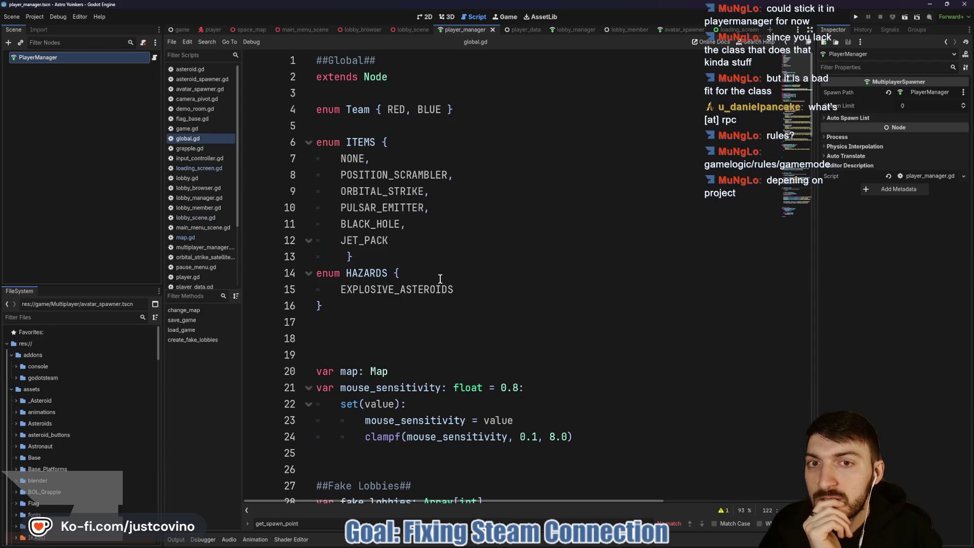
{"action": "scroll", "coordinate": [440, 279], "scroll_direction": "down", "scroll_amount": 7}
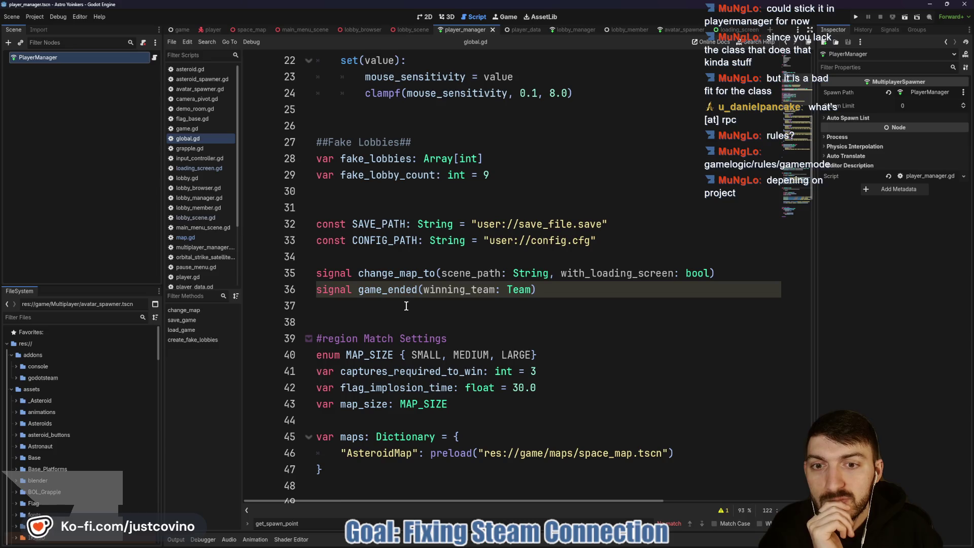
{"action": "scroll", "coordinate": [405, 305], "scroll_direction": "down", "scroll_amount": 1}
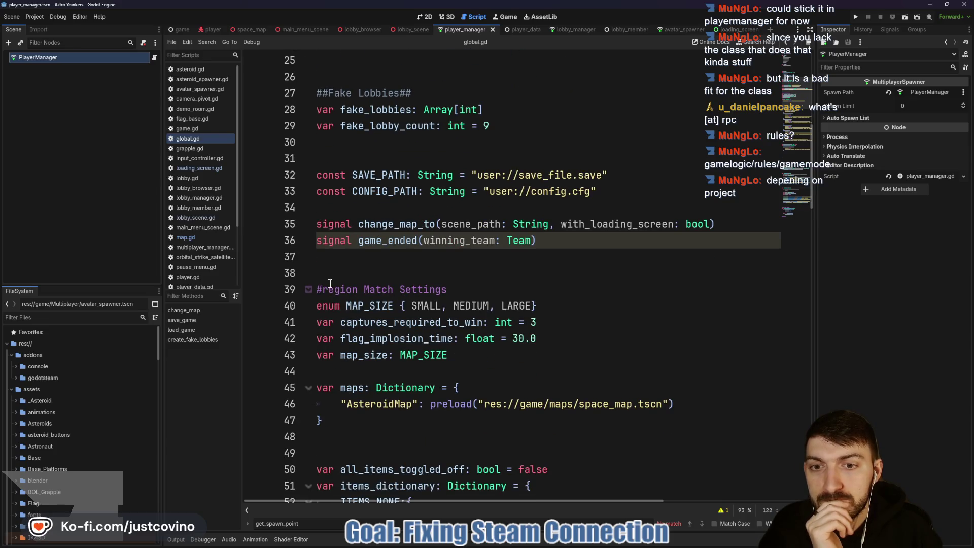
{"action": "scroll", "coordinate": [330, 283], "scroll_direction": "down", "scroll_amount": 2}
{"action": "scroll", "coordinate": [335, 274], "scroll_direction": "up", "scroll_amount": 10}
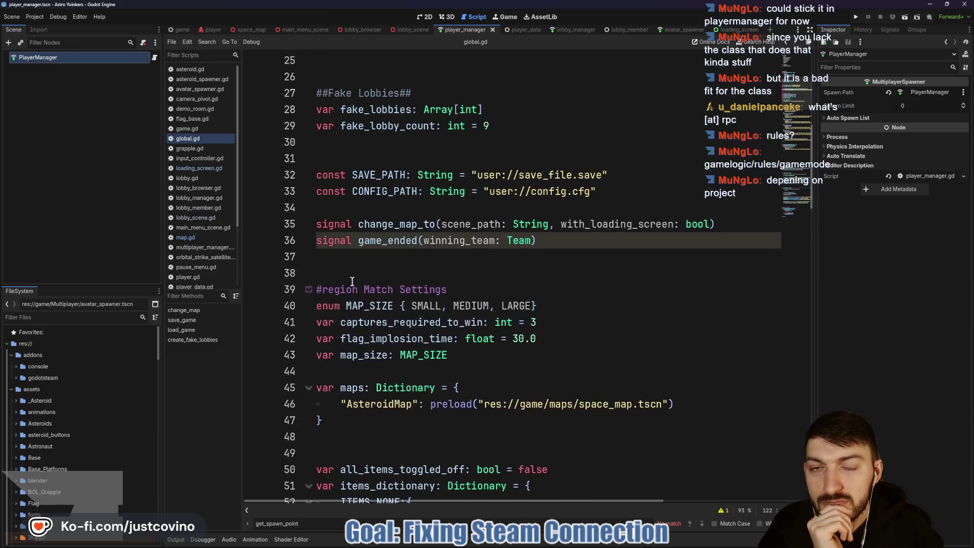
{"action": "scroll", "coordinate": [361, 291], "scroll_direction": "down", "scroll_amount": 6}
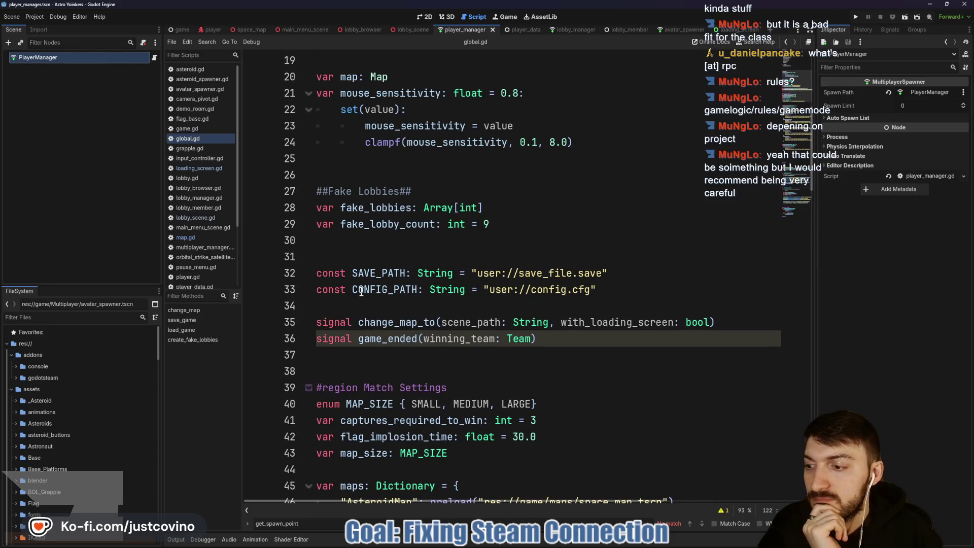
{"action": "scroll", "coordinate": [362, 291], "scroll_direction": "down", "scroll_amount": 2}
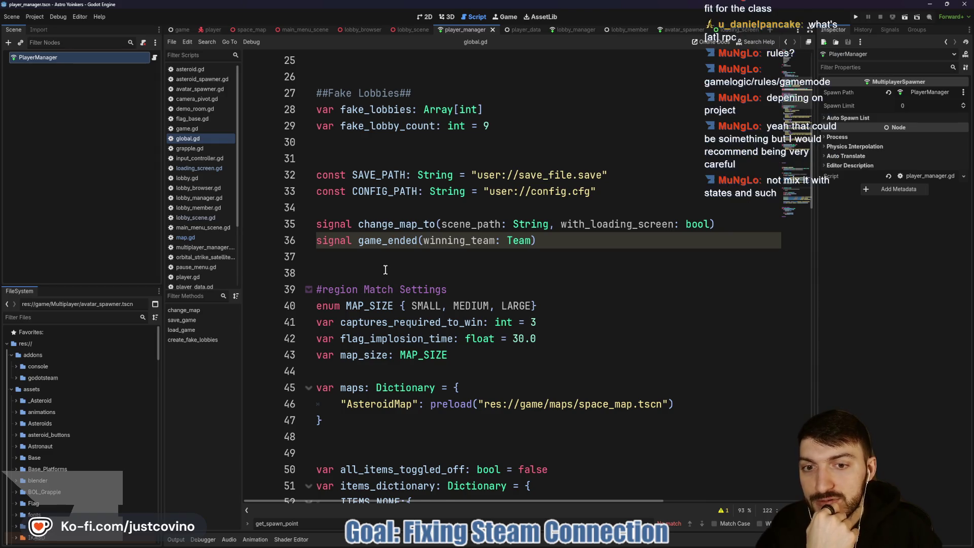
{"action": "scroll", "coordinate": [374, 262], "scroll_direction": "down", "scroll_amount": 1}
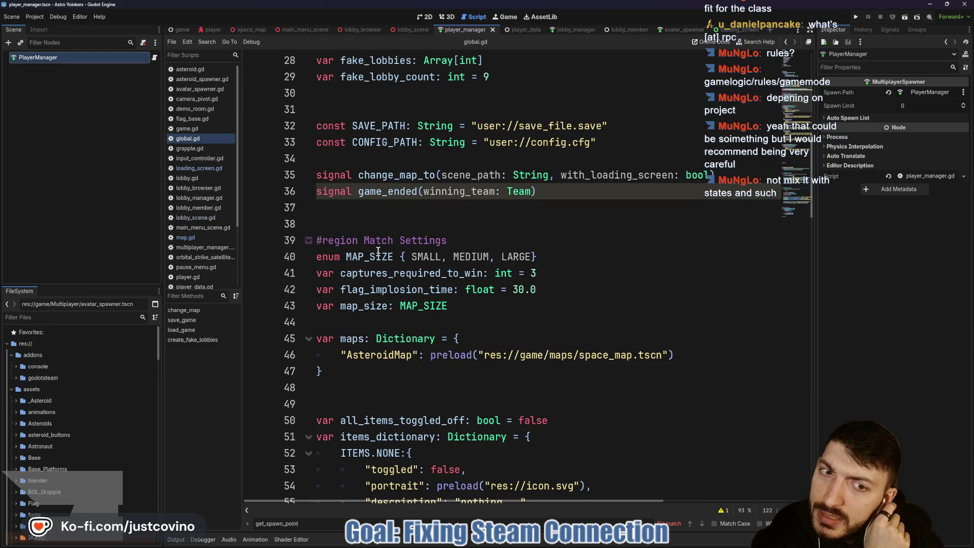
{"action": "scroll", "coordinate": [378, 252], "scroll_direction": "down", "scroll_amount": 4}
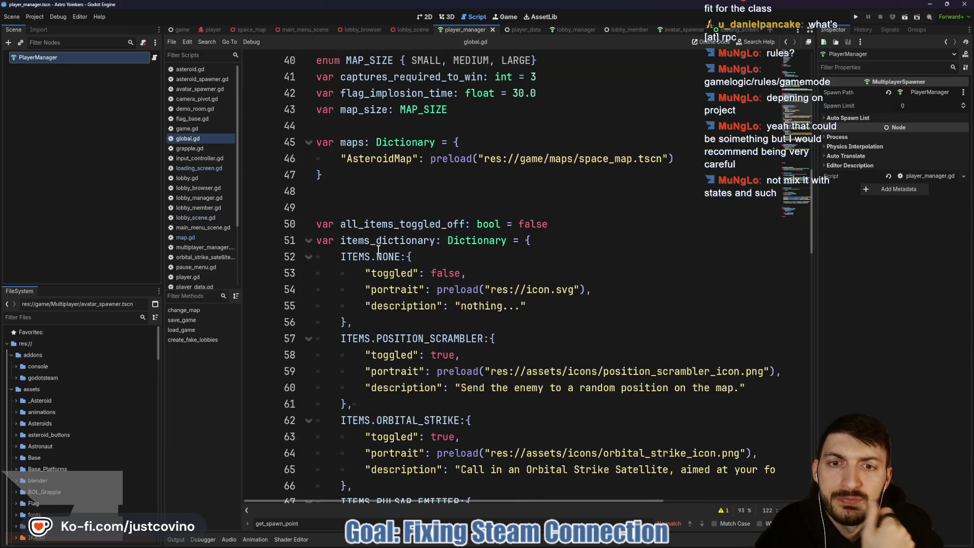
{"action": "scroll", "coordinate": [376, 243], "scroll_direction": "up", "scroll_amount": 2}
{"action": "left_click", "coordinate": [309, 144]}
{"action": "left_click", "coordinate": [309, 145]}
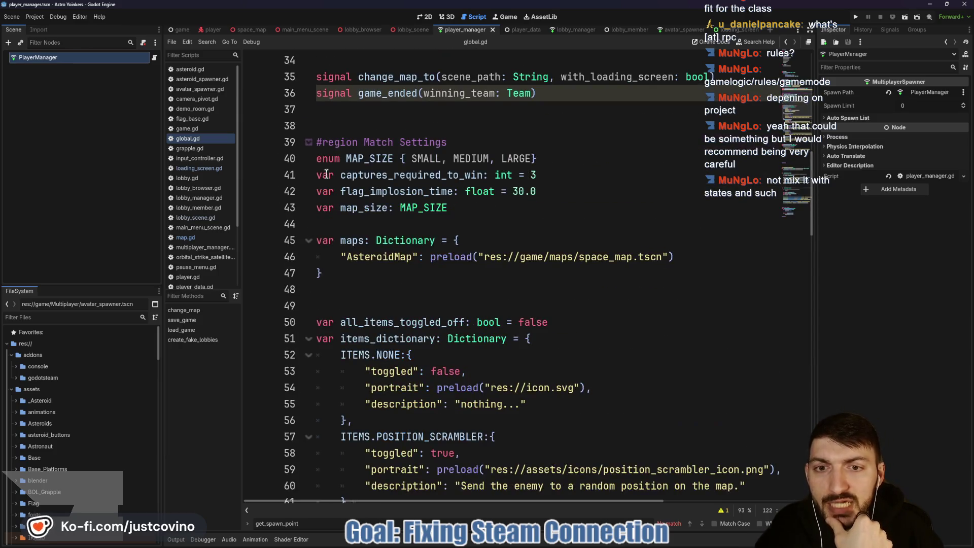
{"action": "scroll", "coordinate": [406, 252], "scroll_direction": "down", "scroll_amount": 9}
{"action": "scroll", "coordinate": [405, 252], "scroll_direction": "down", "scroll_amount": 8}
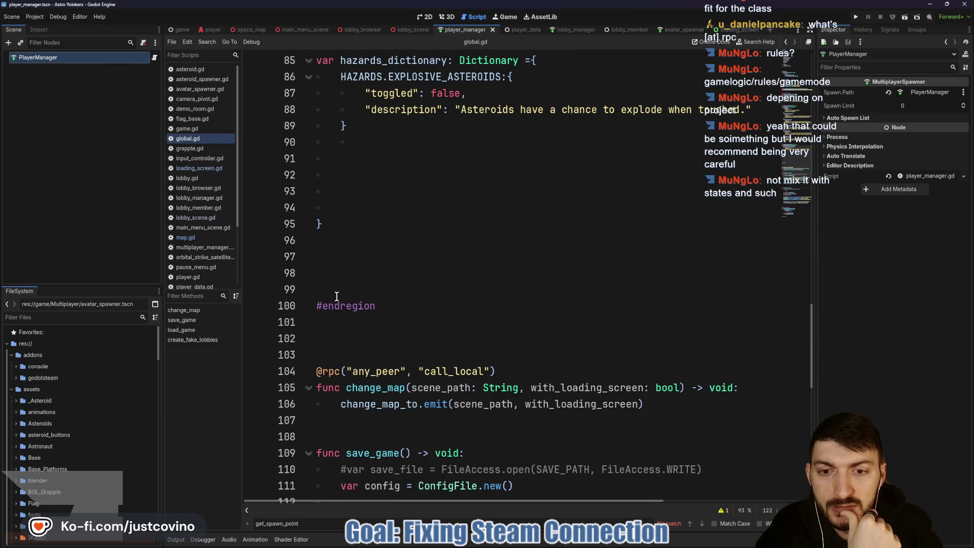
{"action": "scroll", "coordinate": [336, 296], "scroll_direction": "down", "scroll_amount": 7}
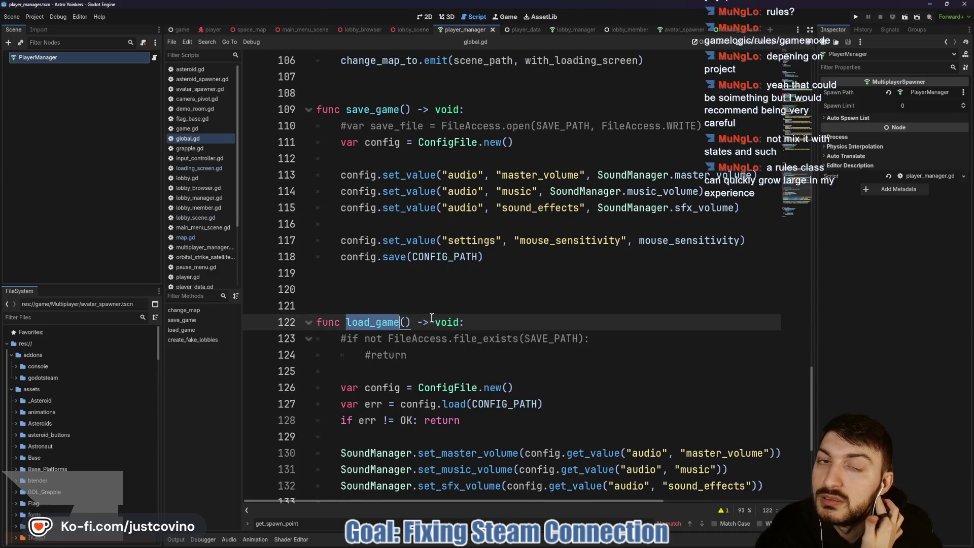
{"action": "scroll", "coordinate": [432, 317], "scroll_direction": "down", "scroll_amount": 3}
{"action": "scroll", "coordinate": [431, 317], "scroll_direction": "down", "scroll_amount": 2}
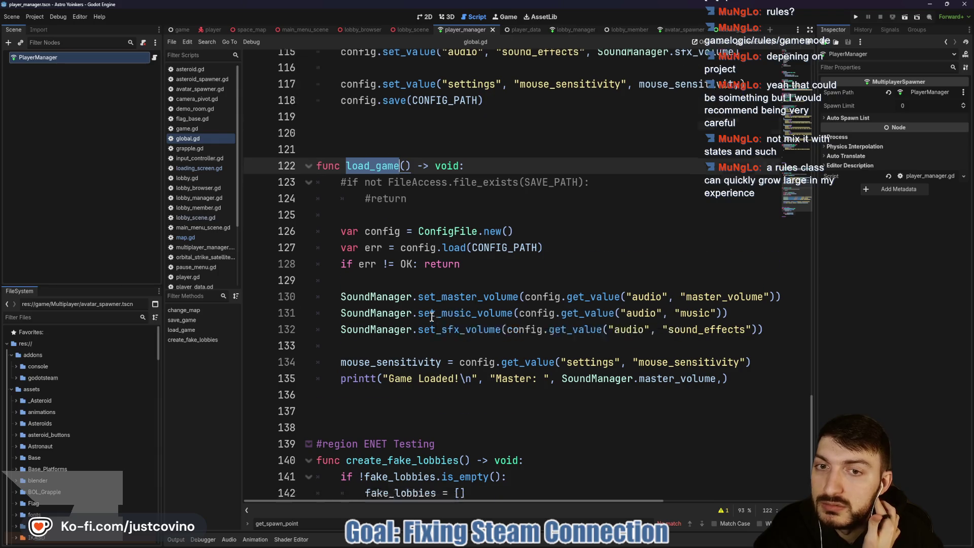
{"action": "scroll", "coordinate": [431, 317], "scroll_direction": "up", "scroll_amount": 10}
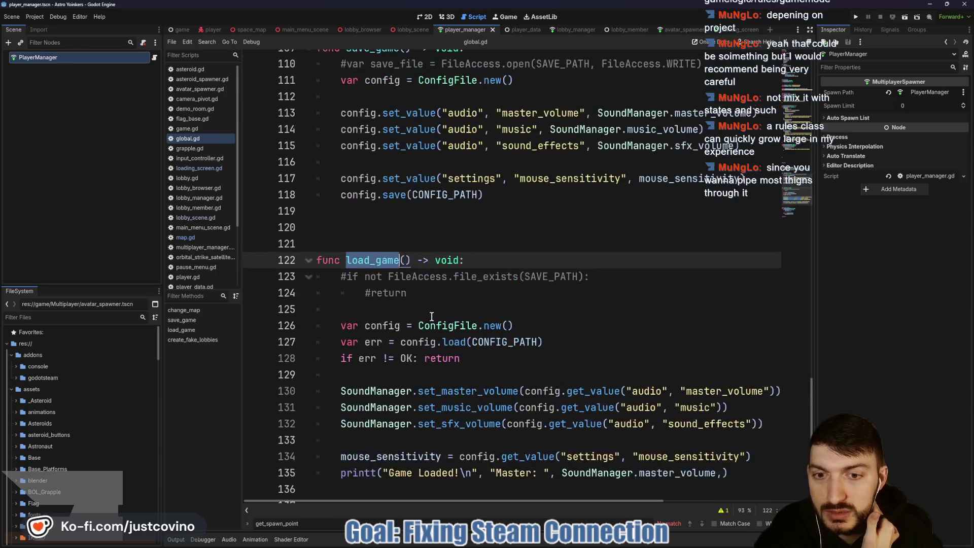
{"action": "scroll", "coordinate": [432, 317], "scroll_direction": "up", "scroll_amount": 15}
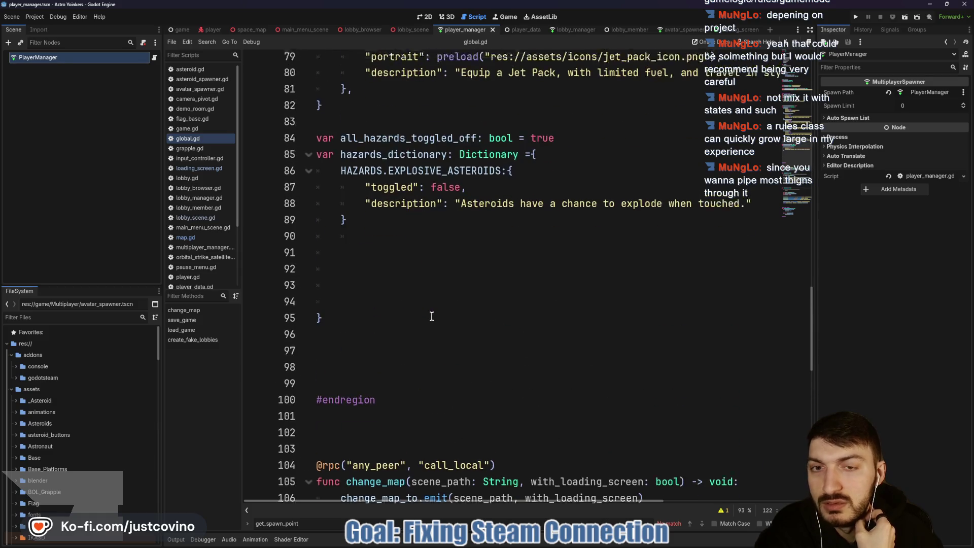
{"action": "scroll", "coordinate": [432, 317], "scroll_direction": "up", "scroll_amount": 14}
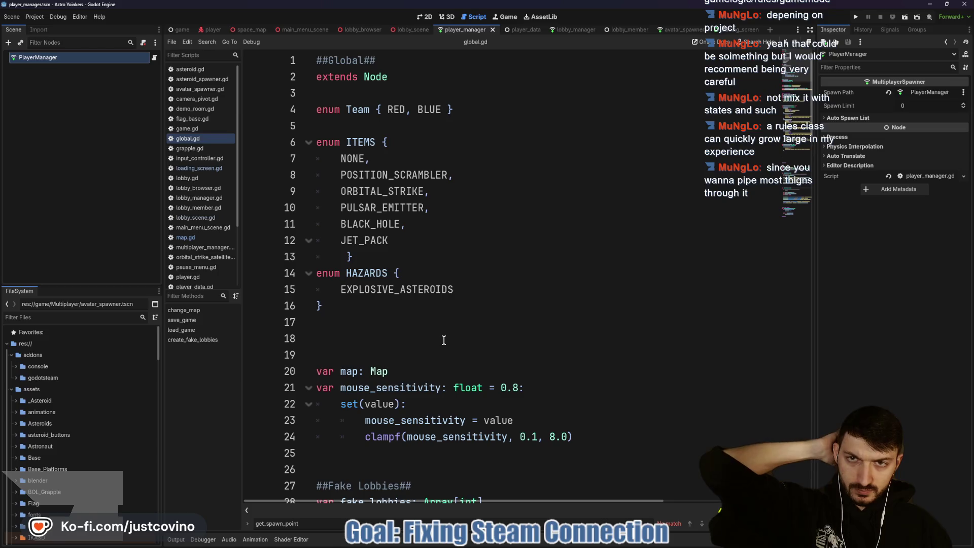
{"action": "scroll", "coordinate": [442, 338], "scroll_direction": "down", "scroll_amount": 5}
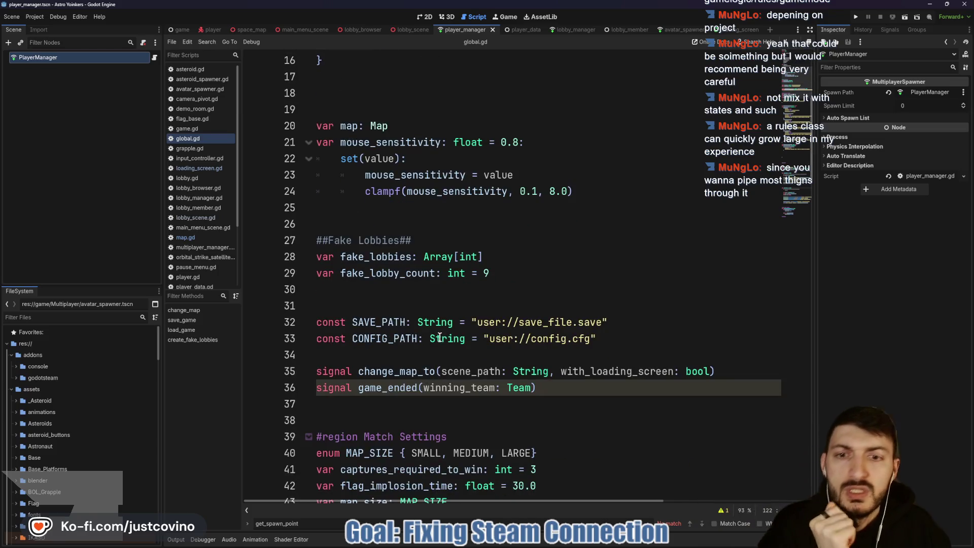
{"action": "scroll", "coordinate": [440, 336], "scroll_direction": "down", "scroll_amount": 2}
{"action": "double_click", "coordinate": [386, 338]}
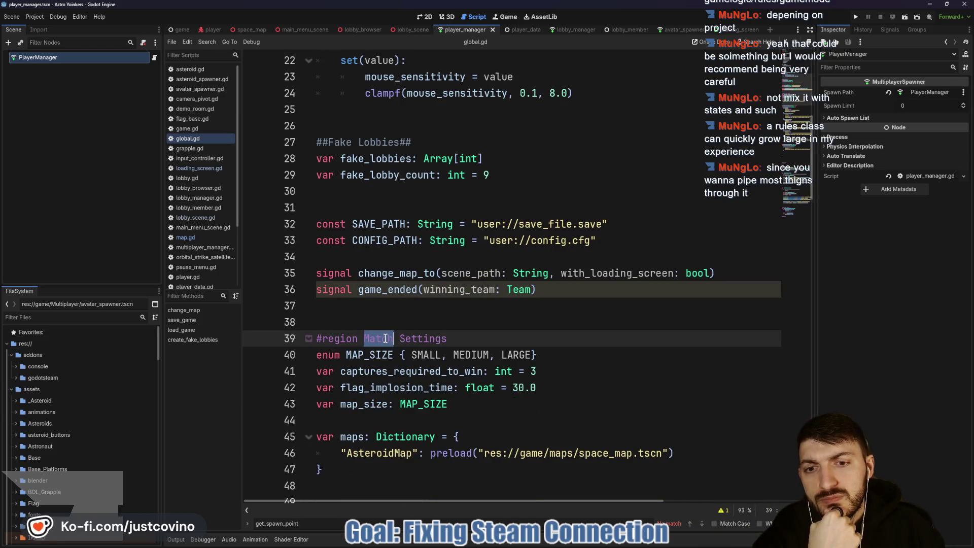
{"action": "double_click", "coordinate": [459, 338]}
{"action": "key", "text": "ctrl+shift+Left"}
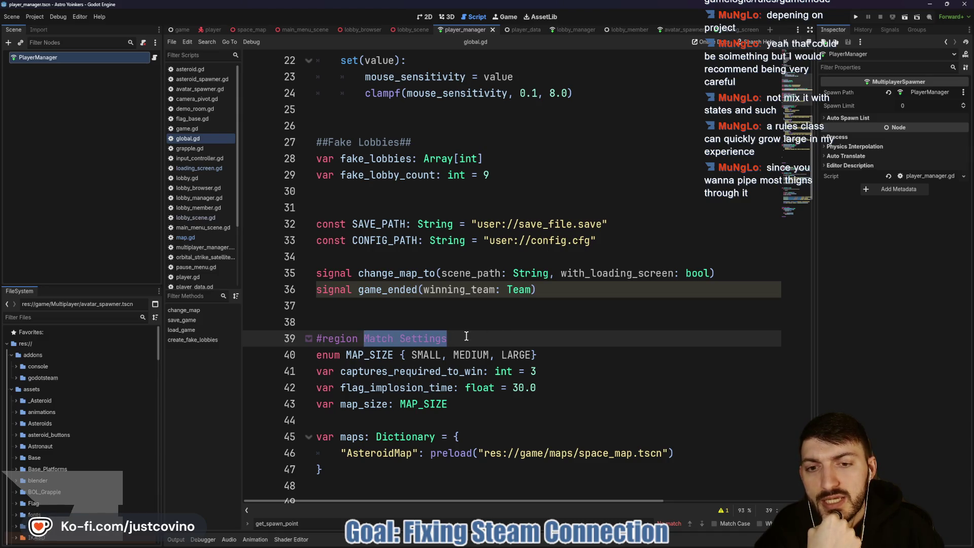
{"action": "scroll", "coordinate": [466, 337], "scroll_direction": "down", "scroll_amount": 2}
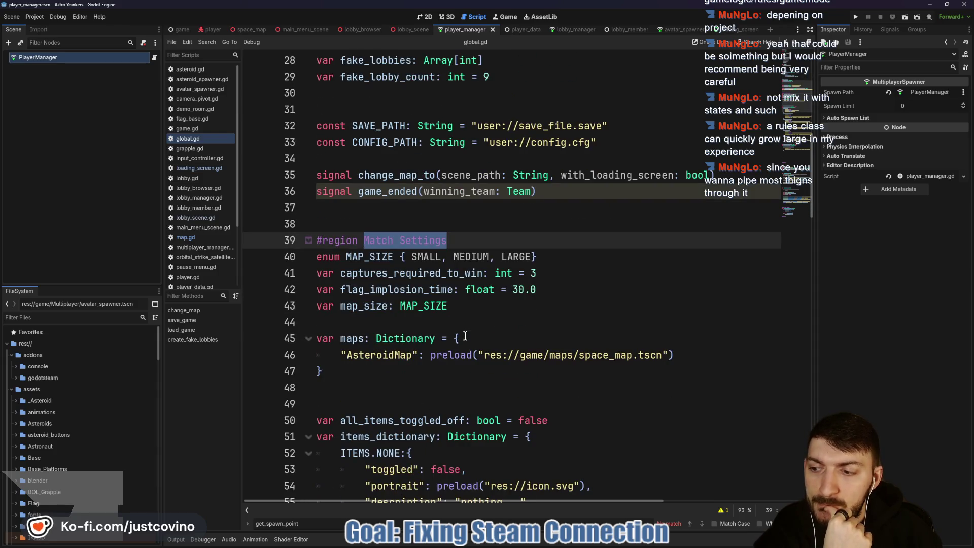
{"action": "scroll", "coordinate": [464, 337], "scroll_direction": "down", "scroll_amount": 1}
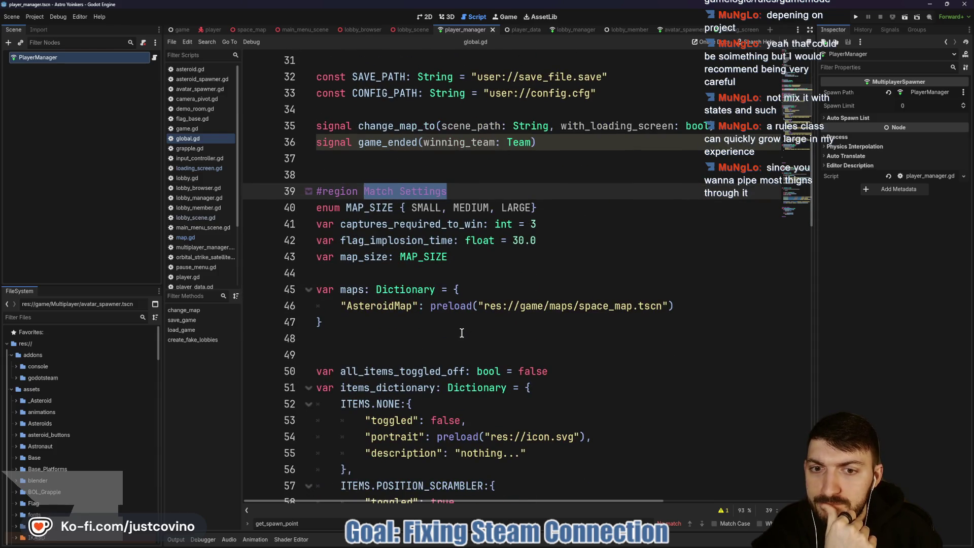
{"action": "scroll", "coordinate": [461, 332], "scroll_direction": "down", "scroll_amount": 1}
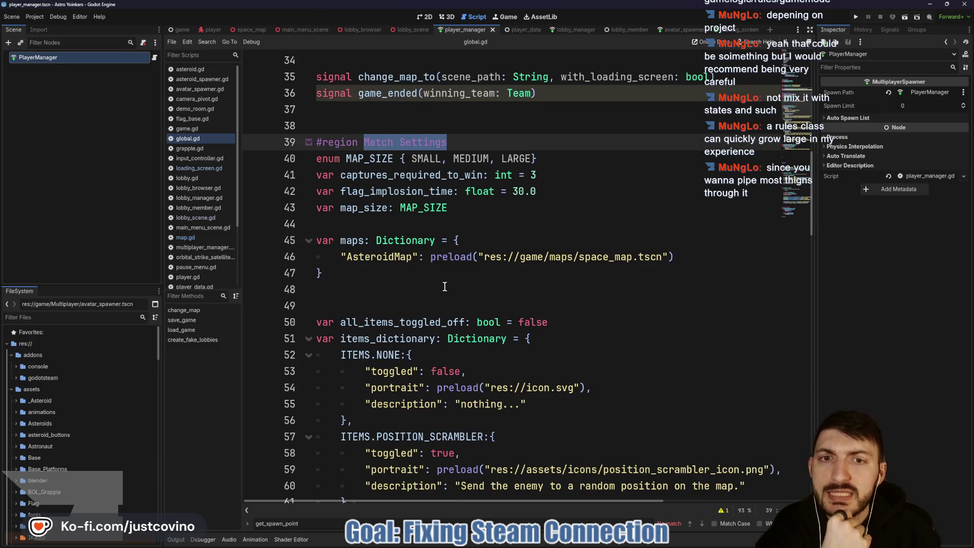
Step: Select global.gd's code from the MAP_SIZE enum down past hazards_dictionary and look it over
{"action": "mouse_move", "coordinate": [316, 159]}
{"action": "left_mouse_down"}
{"action": "mouse_move", "coordinate": [515, 226]}
{"action": "mouse_move", "coordinate": [513, 354]}
{"action": "mouse_move", "coordinate": [578, 389]}
{"action": "mouse_move", "coordinate": [543, 344]}
{"action": "mouse_move", "coordinate": [542, 400]}
{"action": "left_mouse_up"}
{"action": "scroll", "coordinate": [563, 374], "scroll_direction": "down", "scroll_amount": 10}
{"action": "scroll", "coordinate": [544, 343], "scroll_direction": "down", "scroll_amount": 3}
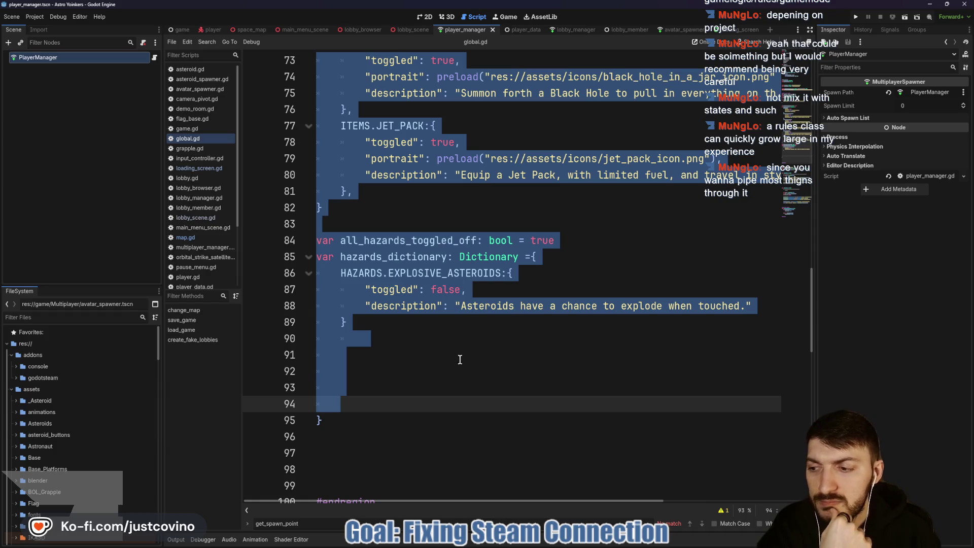
{"action": "scroll", "coordinate": [448, 350], "scroll_direction": "up", "scroll_amount": 6}
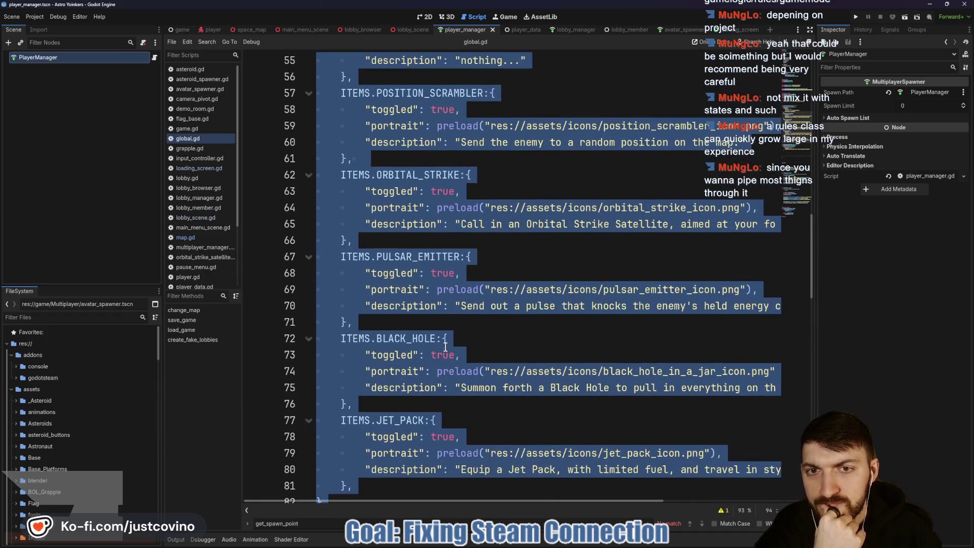
{"action": "scroll", "coordinate": [445, 347], "scroll_direction": "up", "scroll_amount": 7}
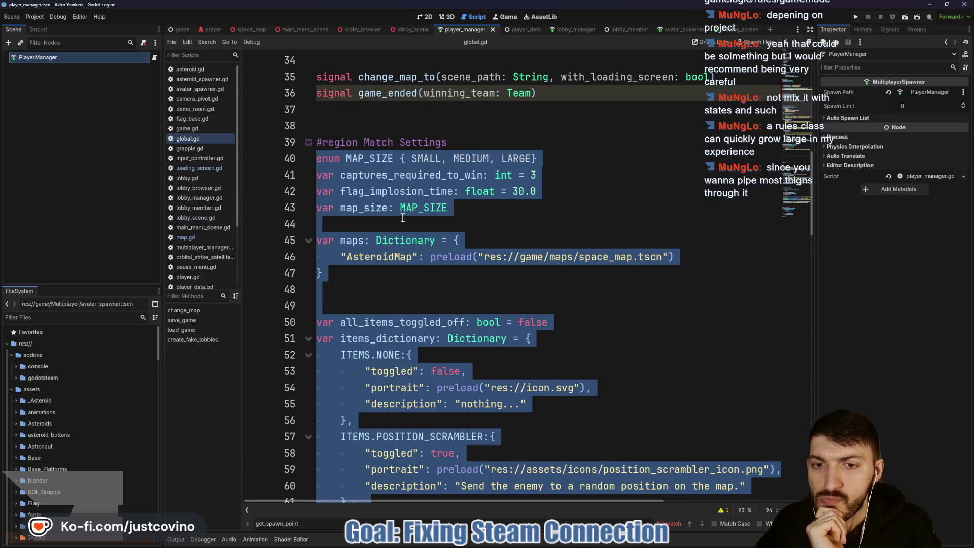
{"action": "scroll", "coordinate": [403, 217], "scroll_direction": "down", "scroll_amount": 1}
{"action": "scroll", "coordinate": [403, 217], "scroll_direction": "down", "scroll_amount": 1}
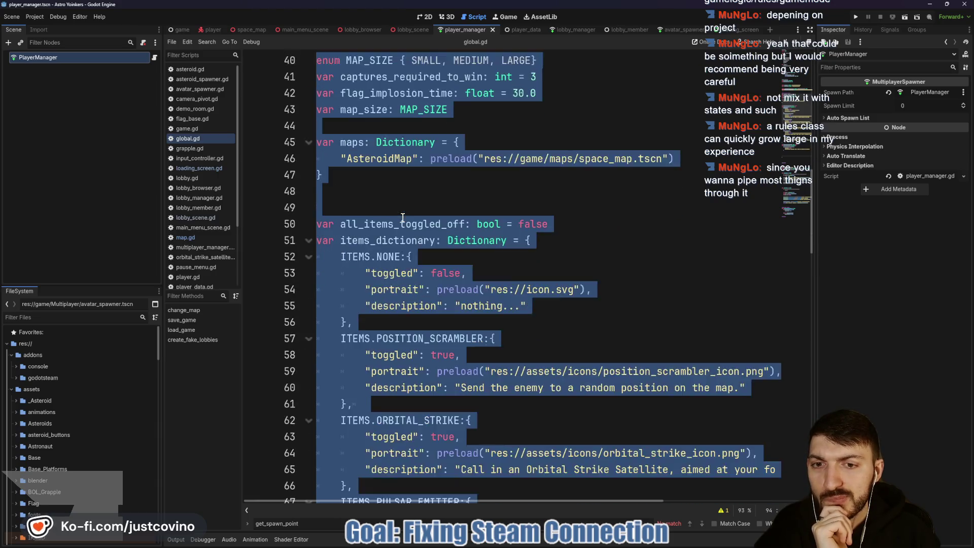
{"action": "scroll", "coordinate": [402, 218], "scroll_direction": "down", "scroll_amount": 2}
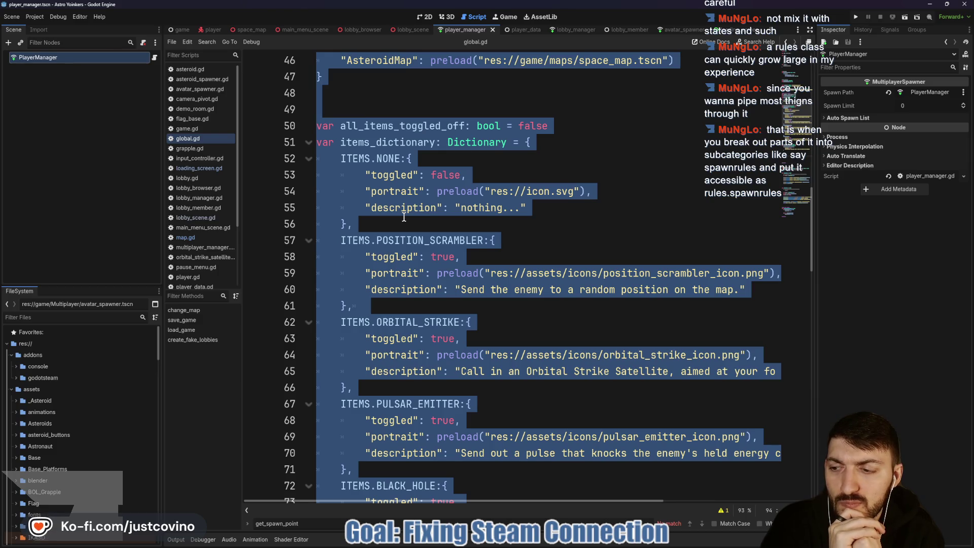
{"action": "scroll", "coordinate": [404, 217], "scroll_direction": "up", "scroll_amount": 5}
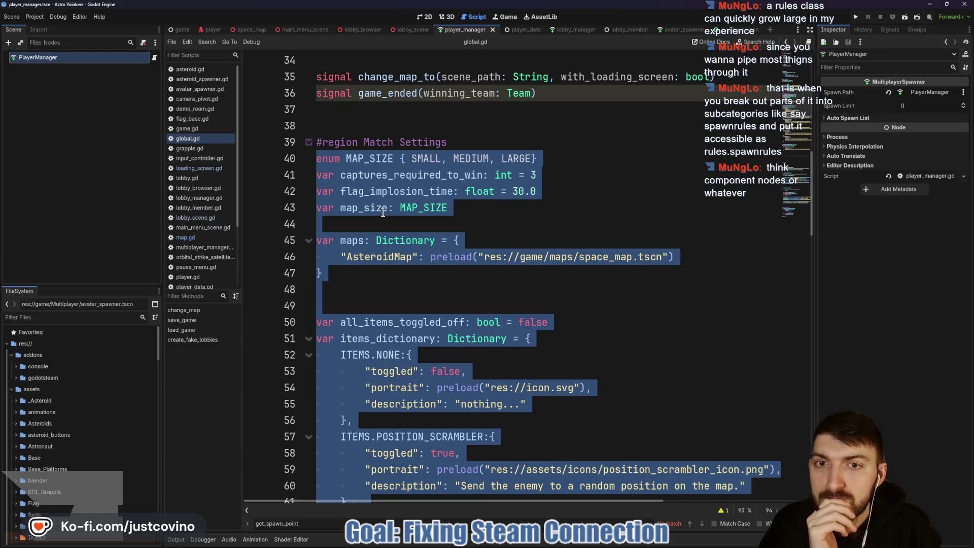
{"action": "scroll", "coordinate": [383, 212], "scroll_direction": "up", "scroll_amount": 1}
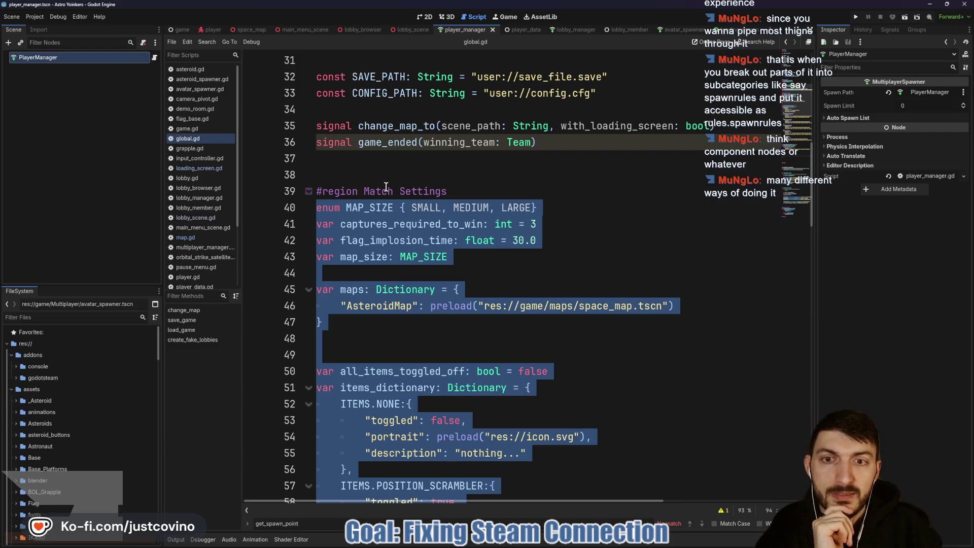
{"action": "scroll", "coordinate": [389, 184], "scroll_direction": "down", "scroll_amount": 1}
{"action": "scroll", "coordinate": [389, 184], "scroll_direction": "up", "scroll_amount": 1}
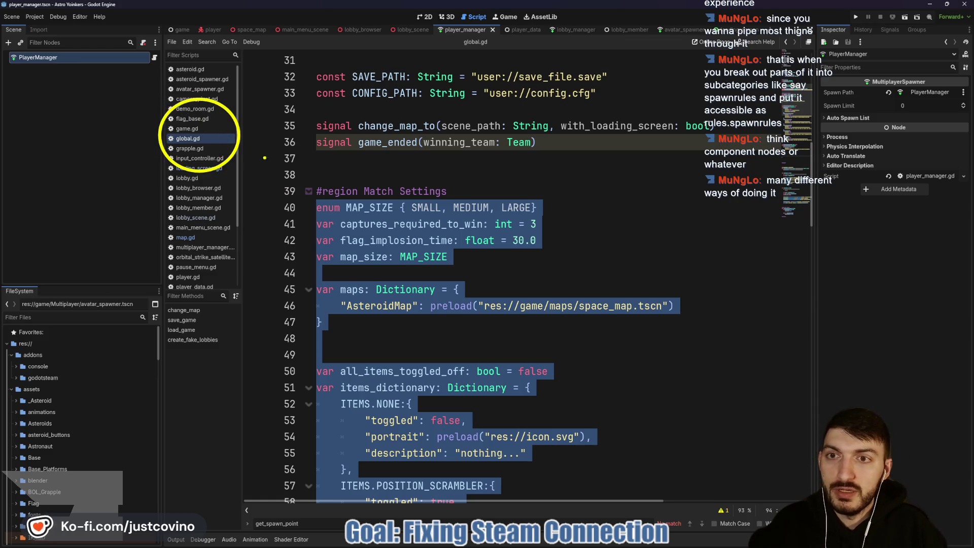
{"action": "mouse_move", "coordinate": [255, 114]}
{"action": "left_mouse_down"}
{"action": "mouse_move", "coordinate": [255, 184]}
{"action": "mouse_move", "coordinate": [255, 105]}
{"action": "left_mouse_up"}
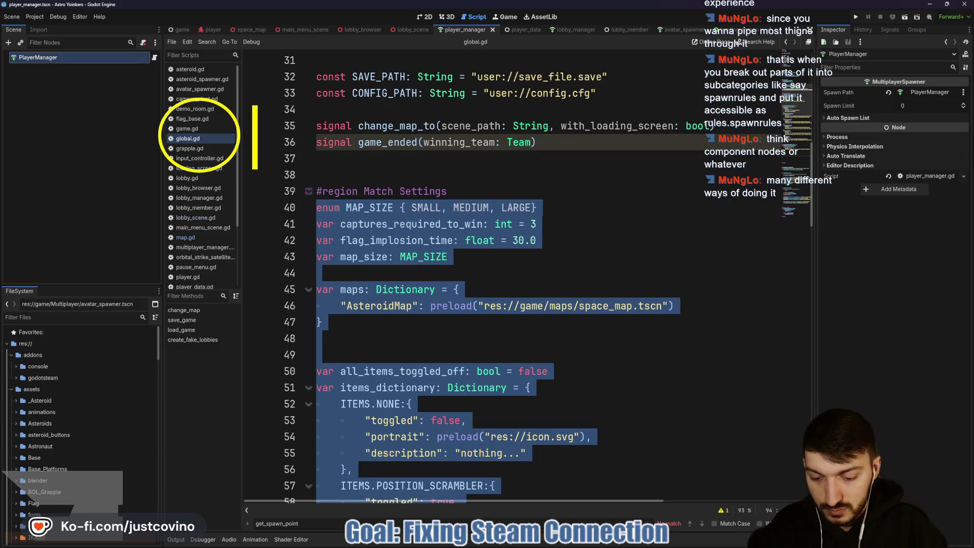
Step: Sketch Rules, Map Size and Items labels beside the Match Settings code
{"action": "type", "text": "Rules"}
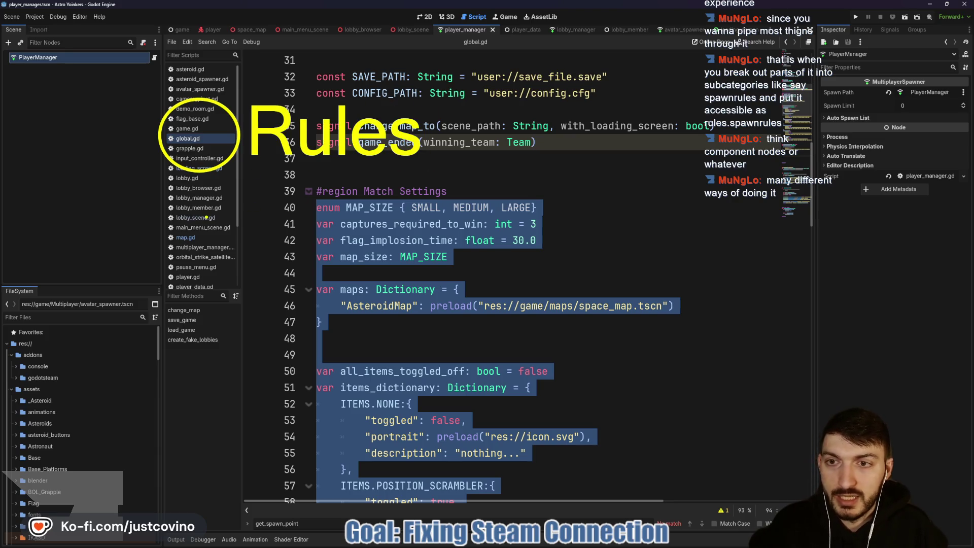
{"action": "mouse_move", "coordinate": [203, 208]}
{"action": "left_mouse_down"}
{"action": "mouse_move", "coordinate": [177, 226]}
{"action": "mouse_move", "coordinate": [223, 209]}
{"action": "mouse_move", "coordinate": [237, 253]}
{"action": "left_mouse_up"}
{"action": "key", "text": "t"}
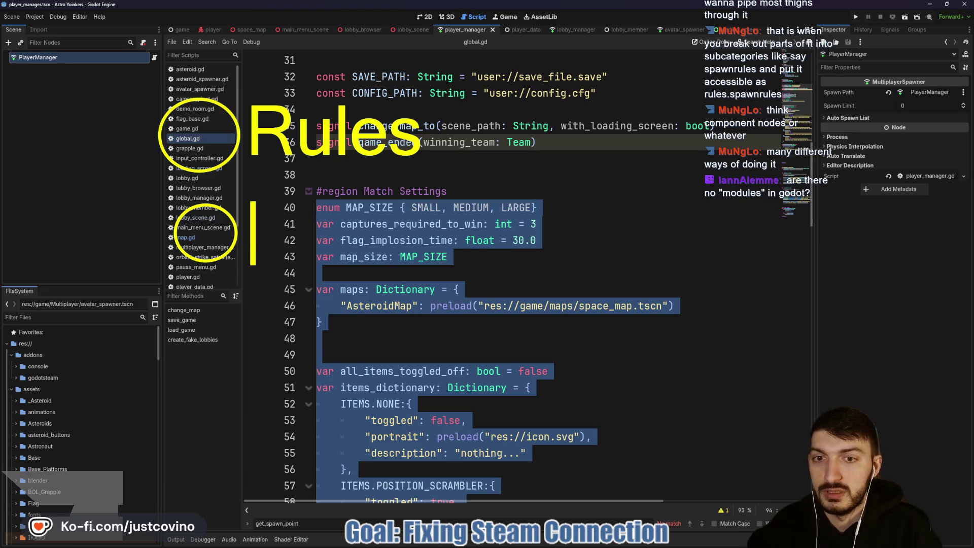
{"action": "type", "text": "Map"}
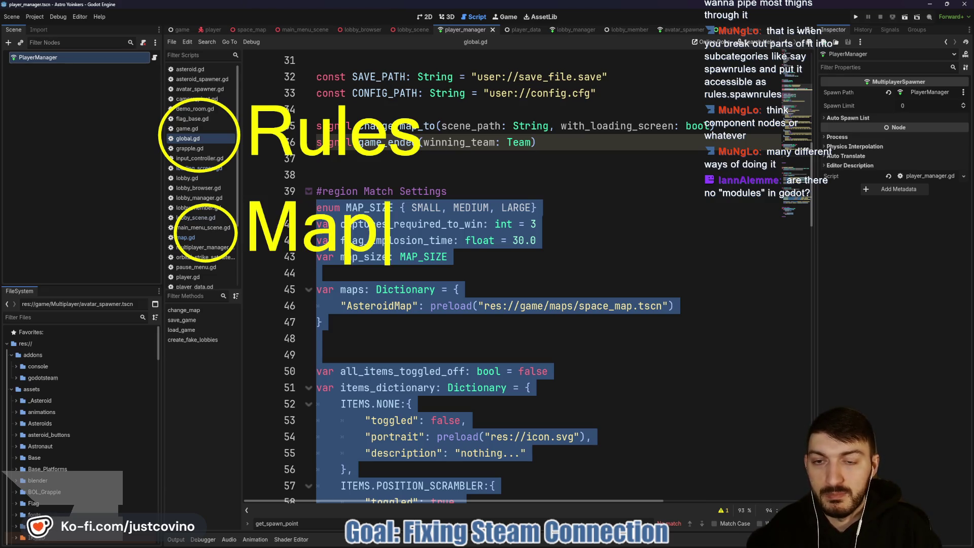
{"action": "type", "text": " Size"}
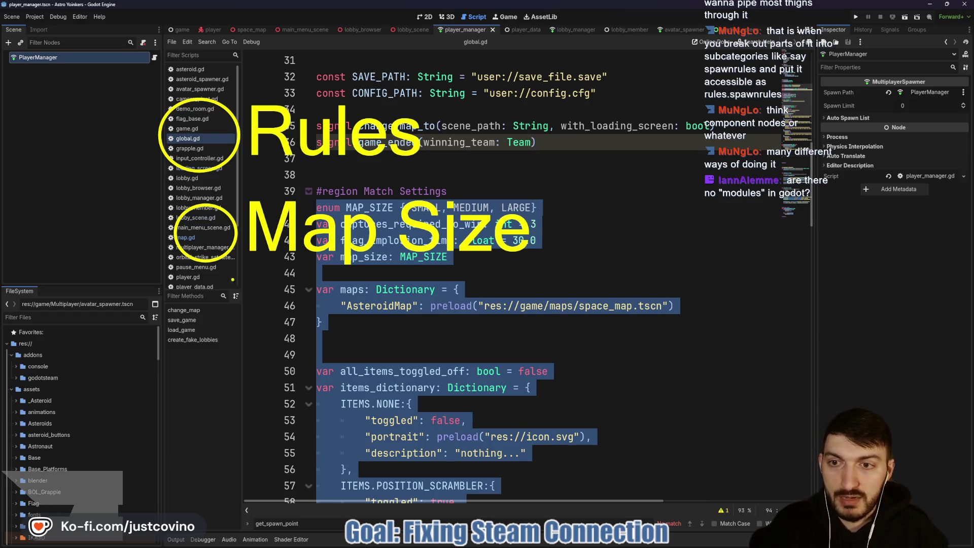
{"action": "mouse_move", "coordinate": [212, 280]}
{"action": "left_mouse_down"}
{"action": "mouse_move", "coordinate": [203, 345]}
{"action": "mouse_move", "coordinate": [209, 280]}
{"action": "left_mouse_up"}
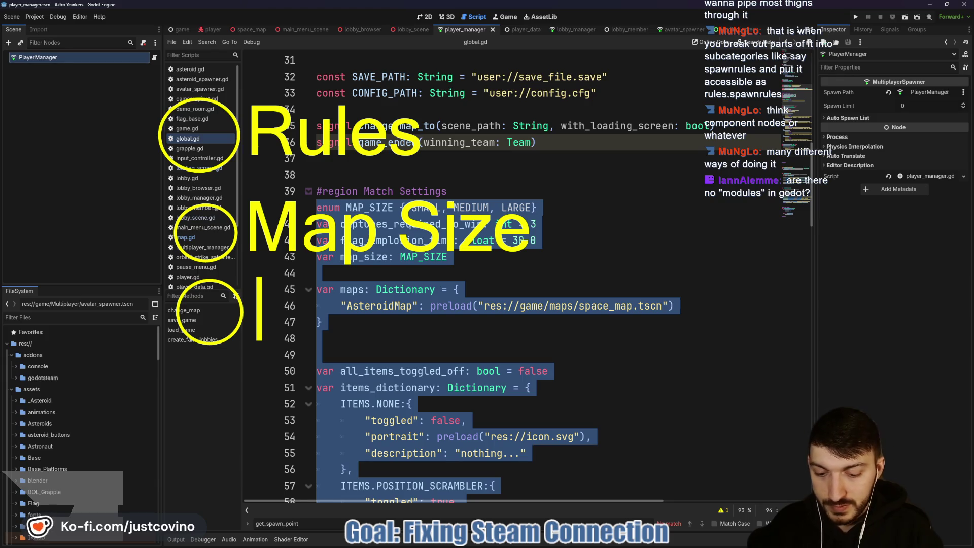
{"action": "type", "text": "Items"}
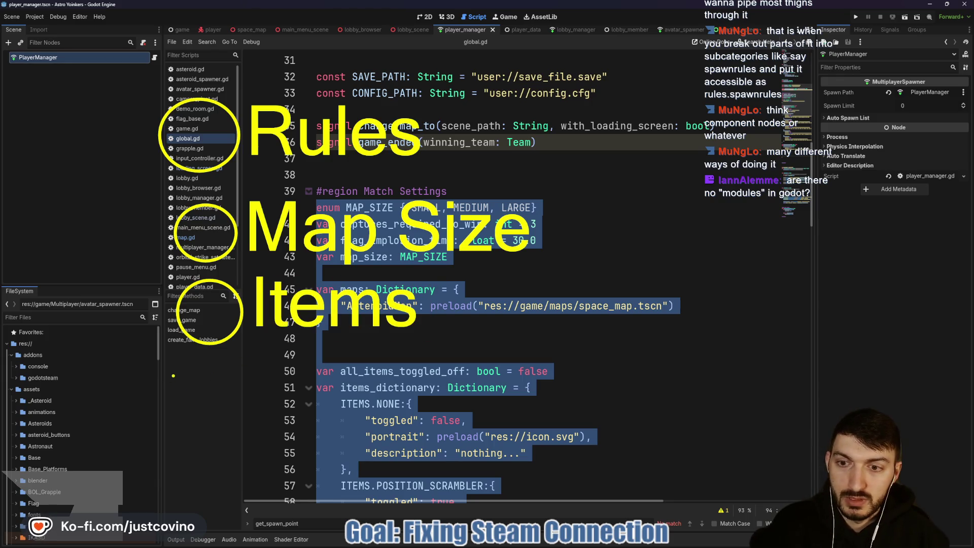
Step: Add a Hazards label, bracket Map Size, Items and Hazards together, then clear the sketch
{"action": "left_click_drag", "start_coordinate": [185, 366], "coordinate": [247, 430]}
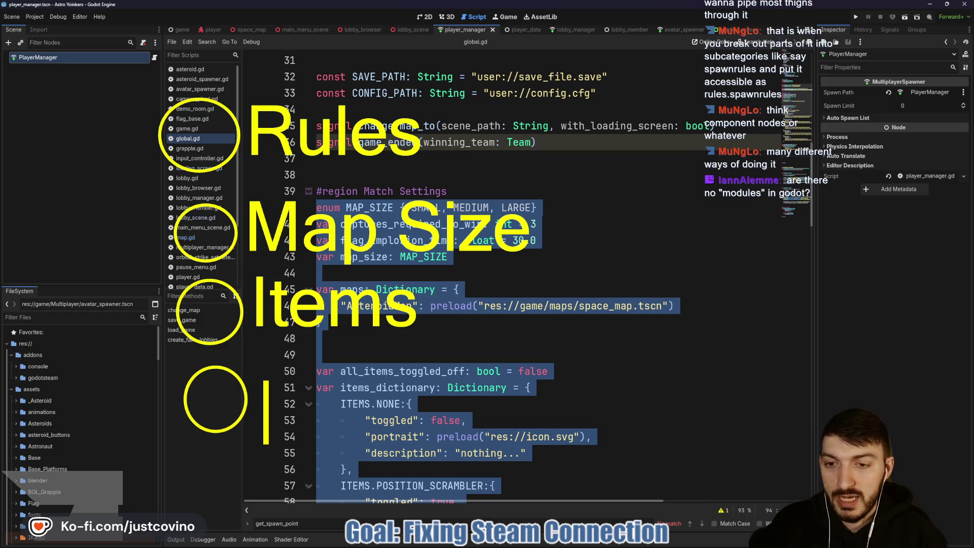
{"action": "type", "text": "Hazards"}
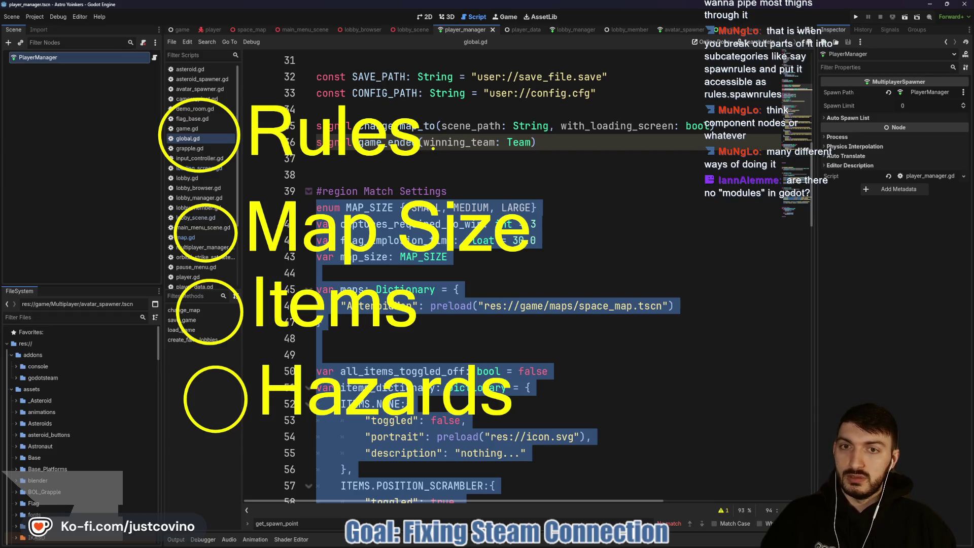
{"action": "mouse_move", "coordinate": [167, 172]}
{"action": "left_mouse_down"}
{"action": "mouse_move", "coordinate": [142, 399]}
{"action": "mouse_move", "coordinate": [184, 405]}
{"action": "left_mouse_up"}
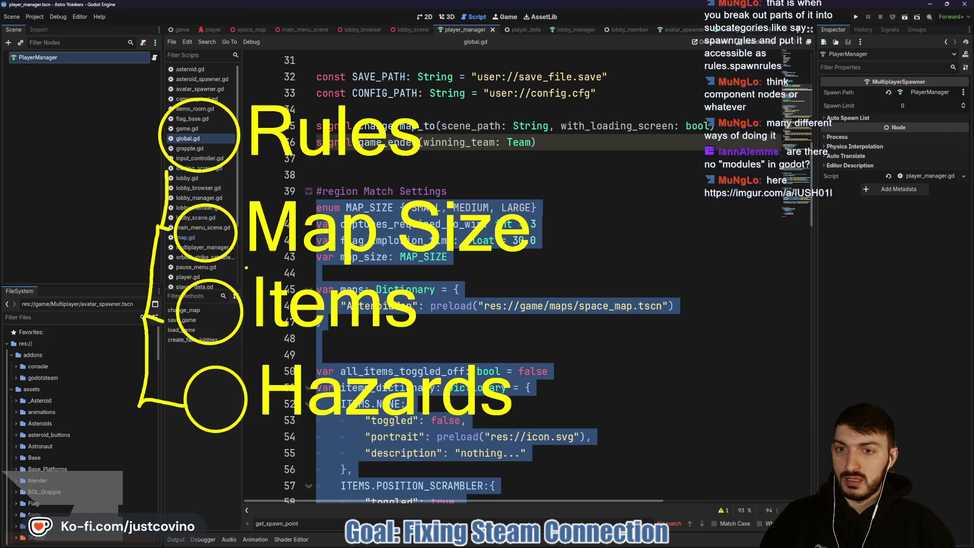
{"action": "key", "text": "Escape"}
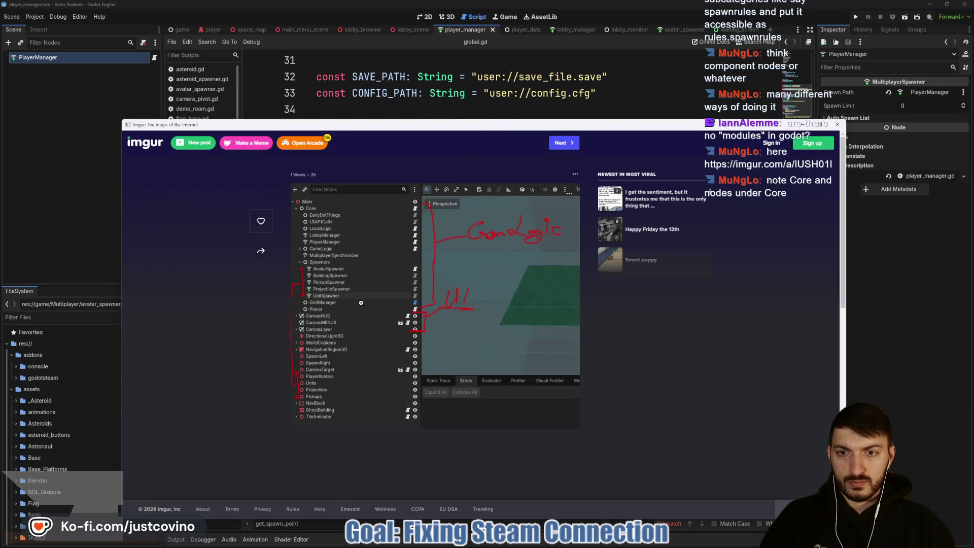
Step: Enlarge the Imgur screenshot, mark GameLogic with an arrow and bracket from Core, then clear
{"action": "left_click", "coordinate": [360, 303]}
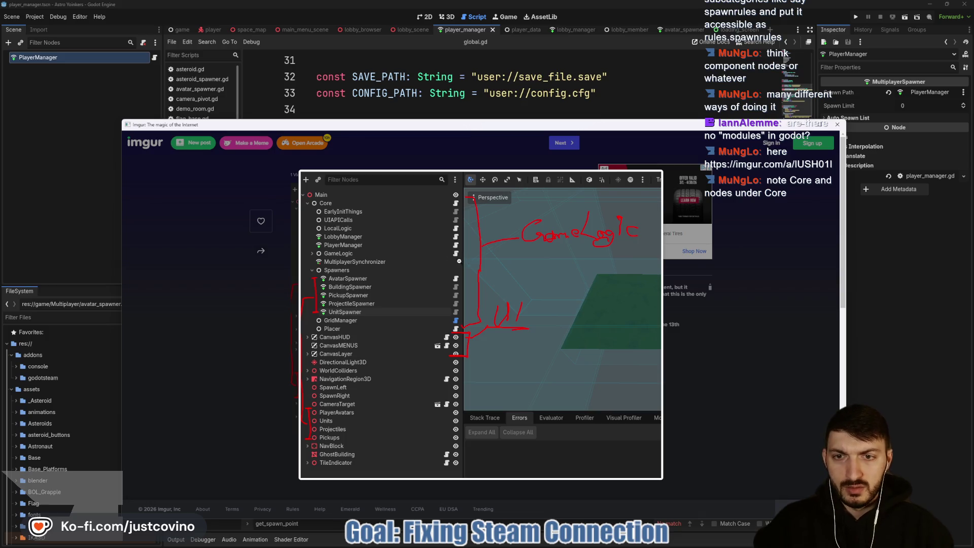
{"action": "left_click_drag", "start_coordinate": [308, 254], "coordinate": [232, 253]}
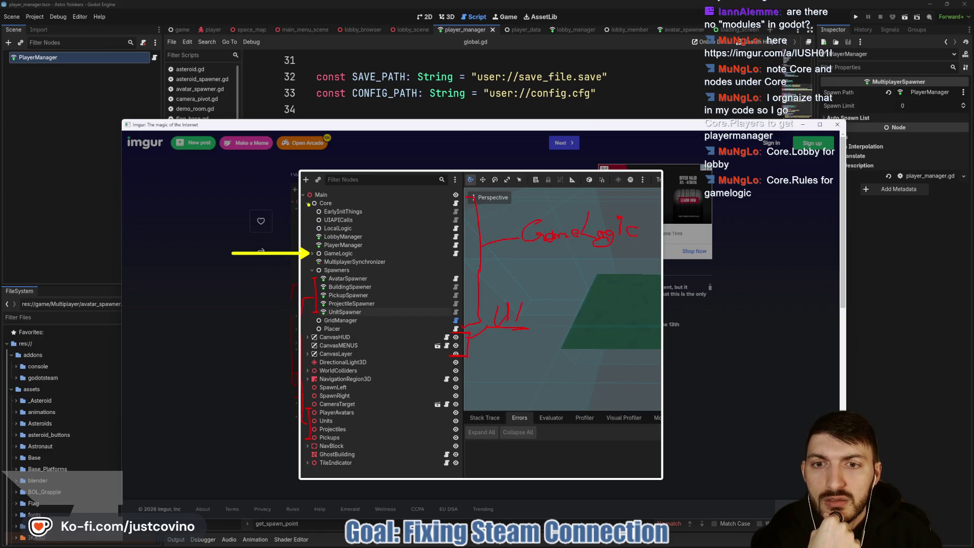
{"action": "left_click_drag", "start_coordinate": [308, 204], "coordinate": [297, 204]}
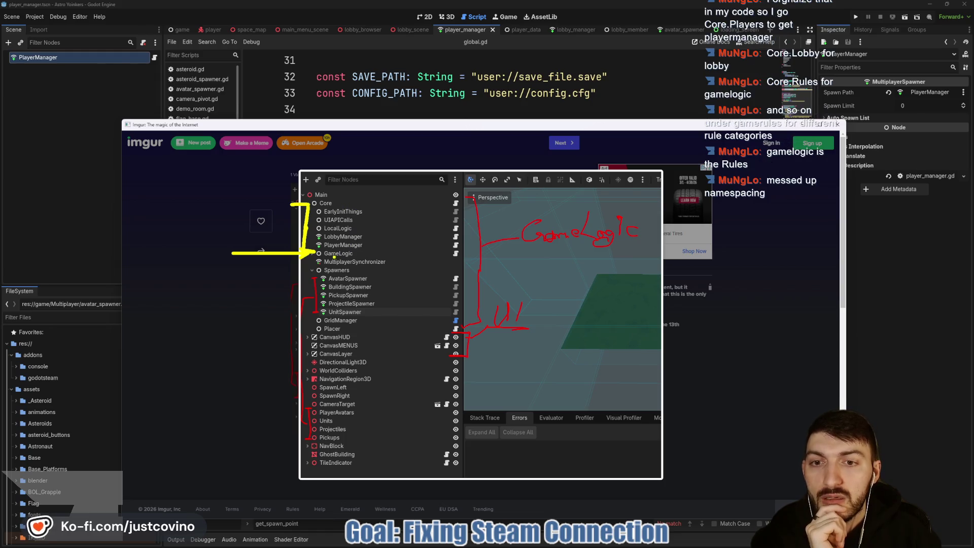
{"action": "key", "text": "Escape"}
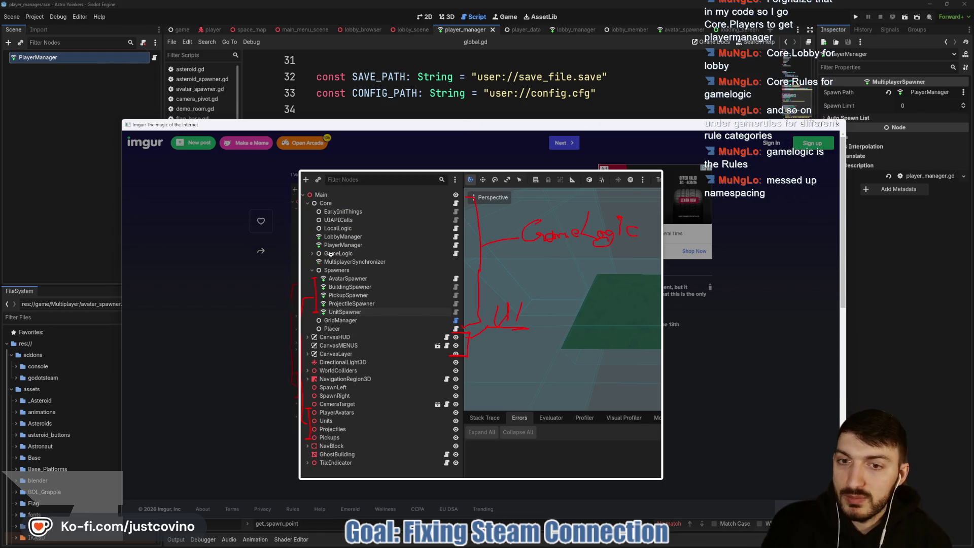
Step: Label slots under GameLogic as Map Size, Items and Hazards, add triangle marks, then return to global.gd
{"action": "mouse_move", "coordinate": [318, 262]}
{"action": "left_mouse_down"}
{"action": "mouse_move", "coordinate": [341, 343]}
{"action": "mouse_move", "coordinate": [335, 252]}
{"action": "left_mouse_up"}
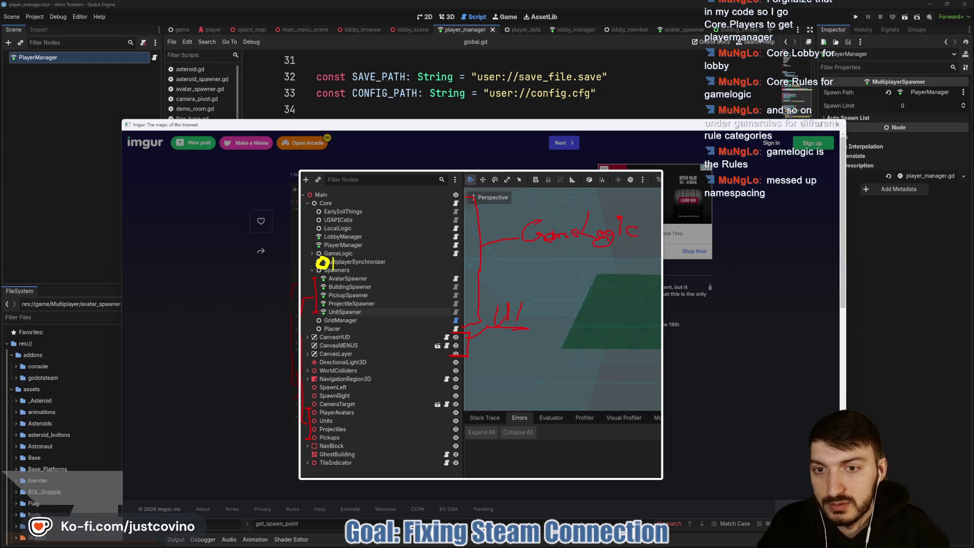
{"action": "type", "text": "Map Size"}
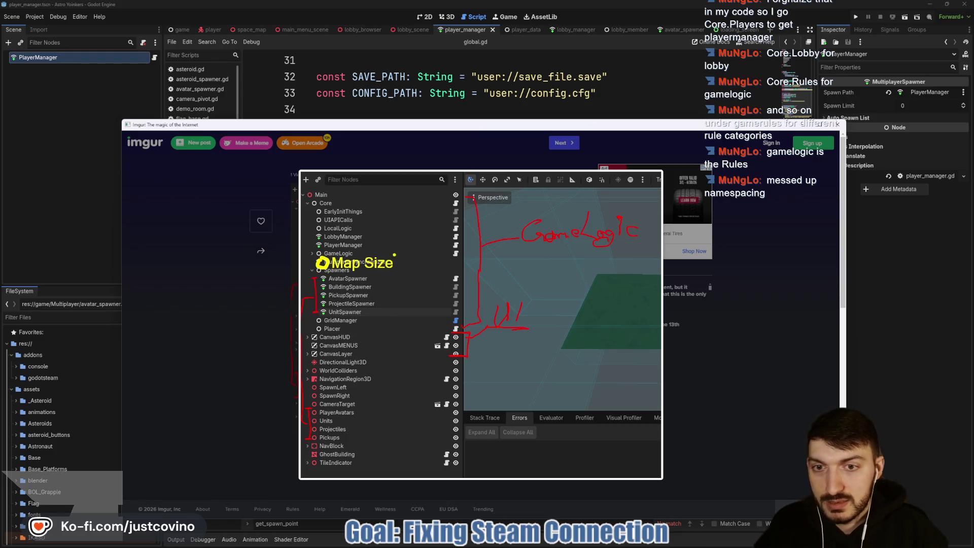
{"action": "left_click_drag", "start_coordinate": [324, 274], "coordinate": [330, 277]}
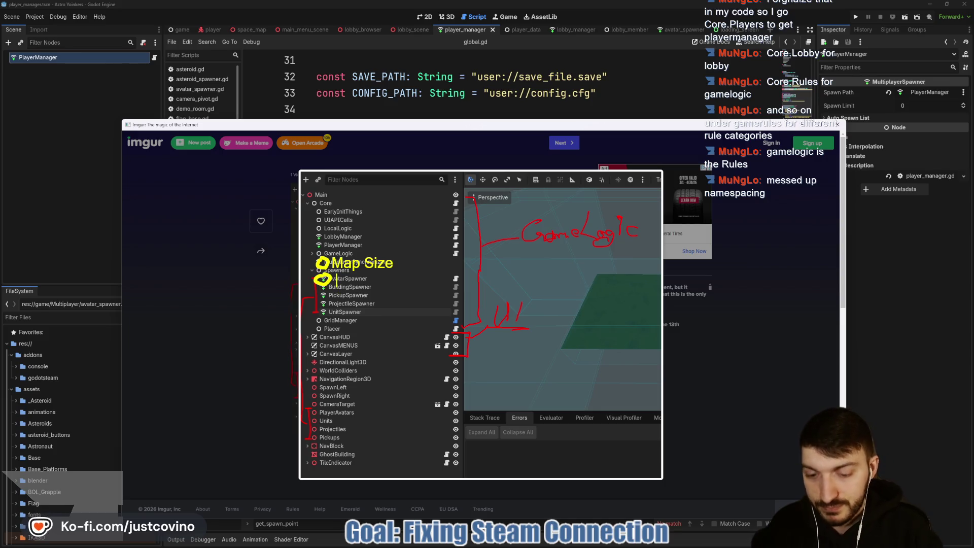
{"action": "type", "text": "ems"}
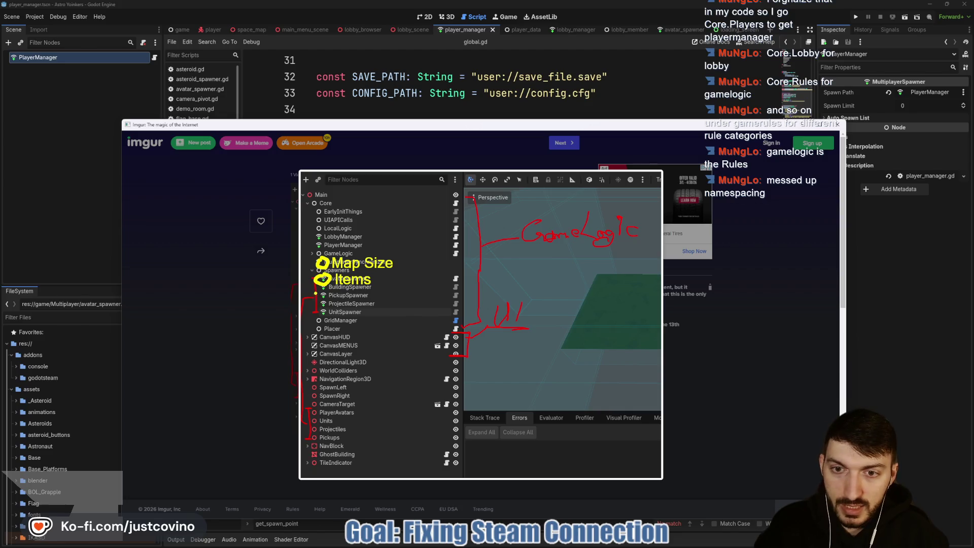
{"action": "left_click", "coordinate": [323, 297]}
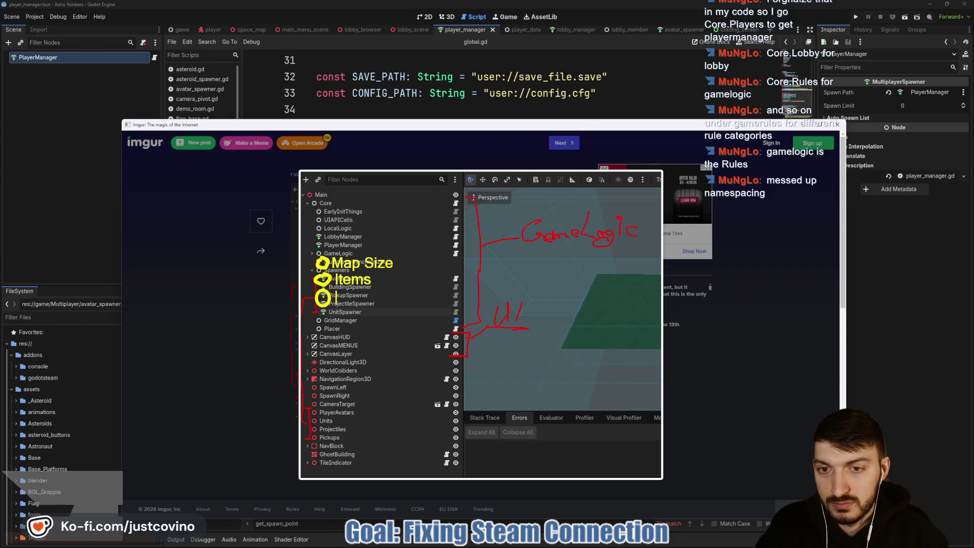
{"action": "type", "text": "UI"}
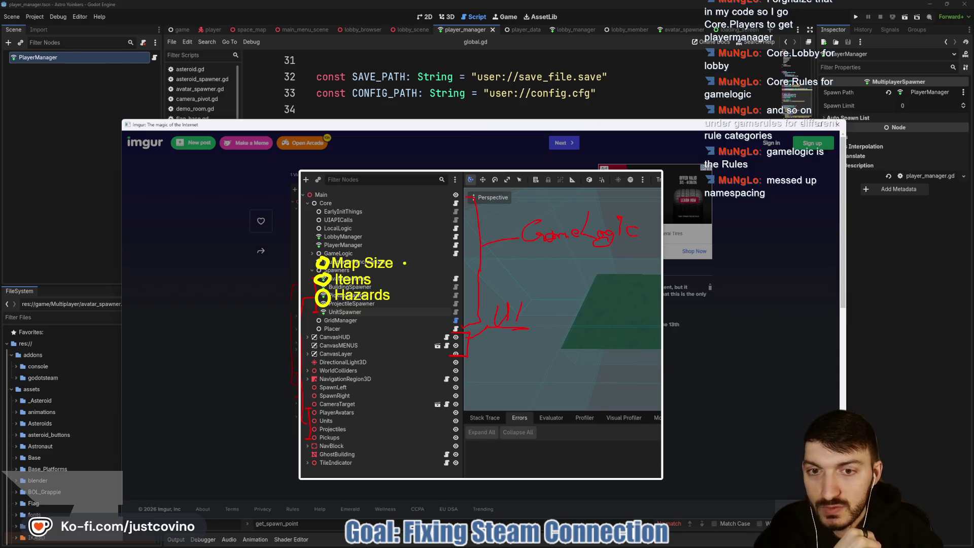
{"action": "mouse_move", "coordinate": [414, 271]}
{"action": "left_mouse_down"}
{"action": "mouse_move", "coordinate": [408, 256]}
{"action": "mouse_move", "coordinate": [378, 286]}
{"action": "mouse_move", "coordinate": [384, 273]}
{"action": "mouse_move", "coordinate": [400, 299]}
{"action": "left_mouse_up"}
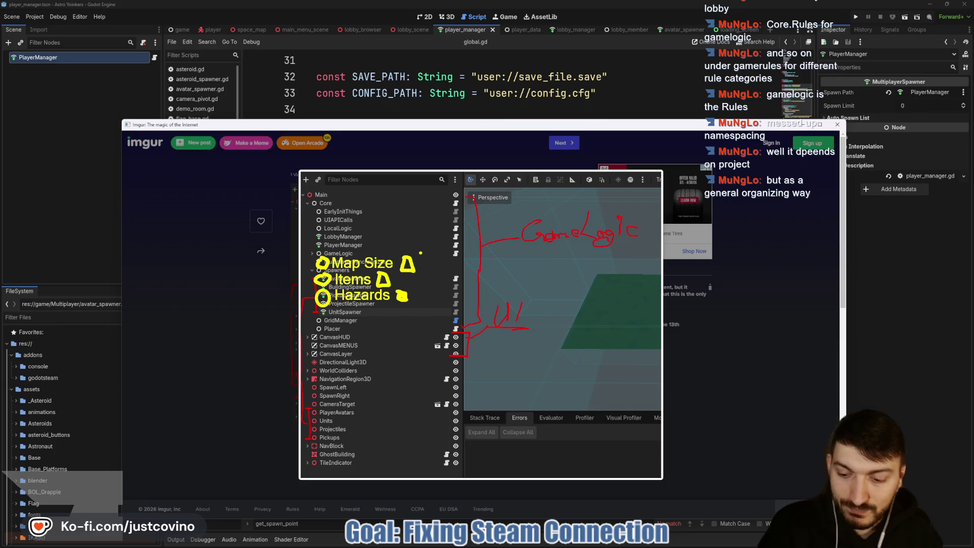
{"action": "key", "text": "alt+Tab"}
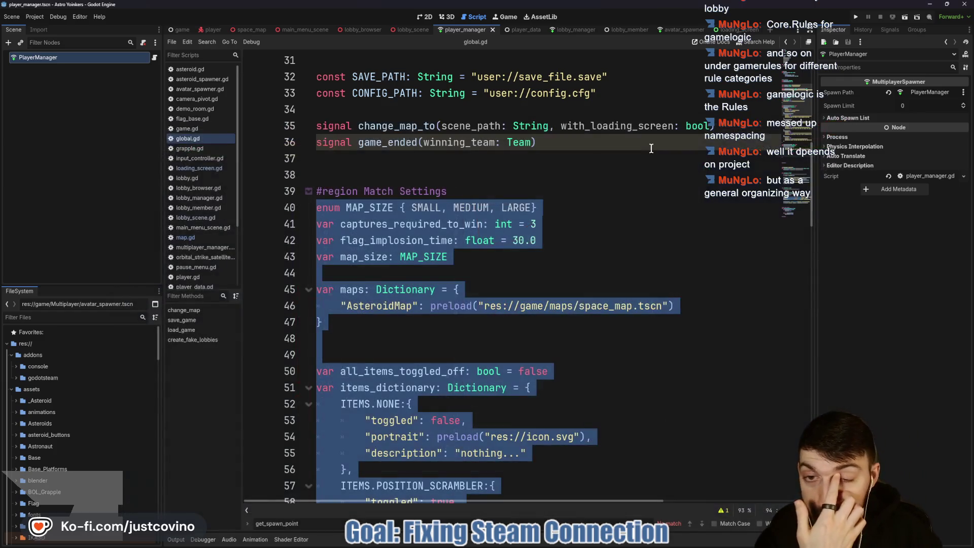
{"action": "left_click", "coordinate": [498, 261]}
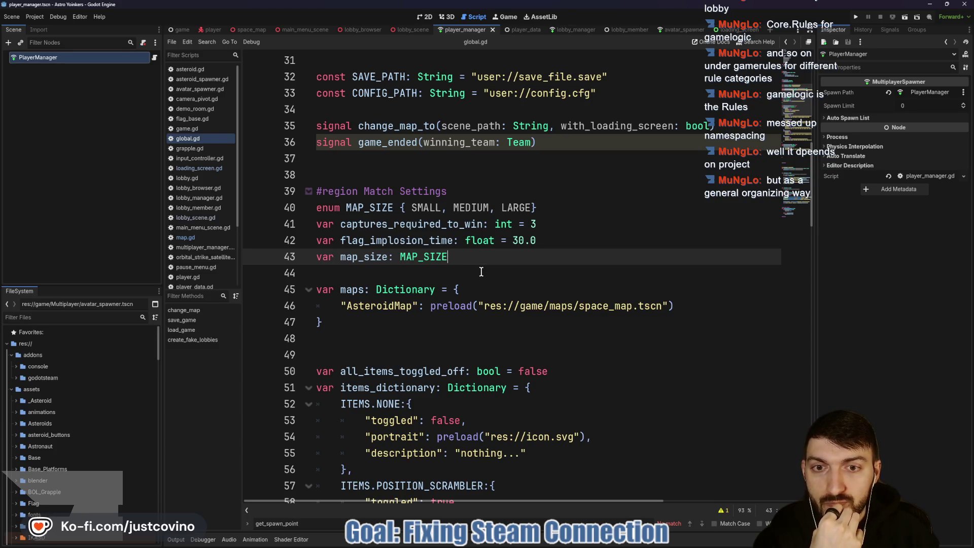
{"action": "scroll", "coordinate": [481, 272], "scroll_direction": "down", "scroll_amount": 3}
{"action": "scroll", "coordinate": [480, 271], "scroll_direction": "up", "scroll_amount": 3}
{"action": "scroll", "coordinate": [481, 272], "scroll_direction": "down", "scroll_amount": 2}
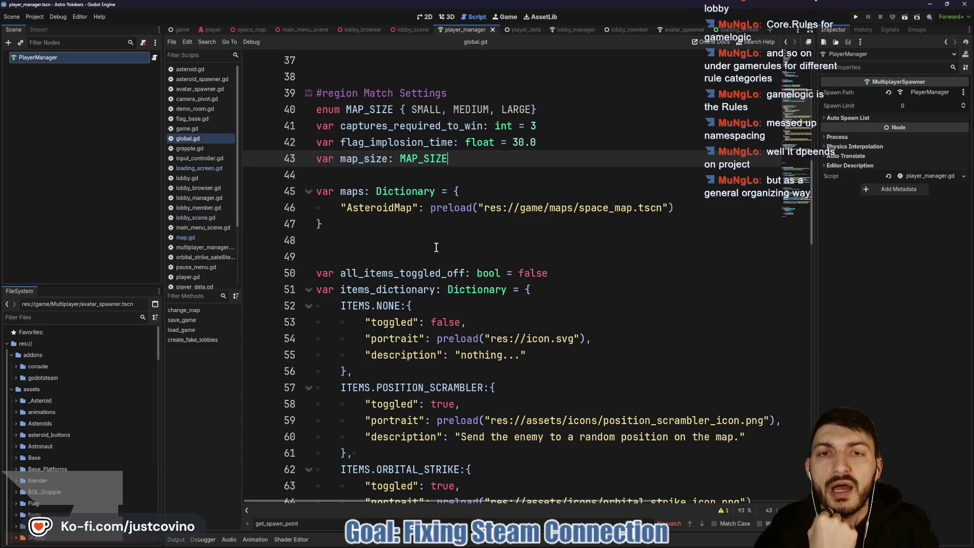
{"action": "scroll", "coordinate": [357, 288], "scroll_direction": "down", "scroll_amount": 3}
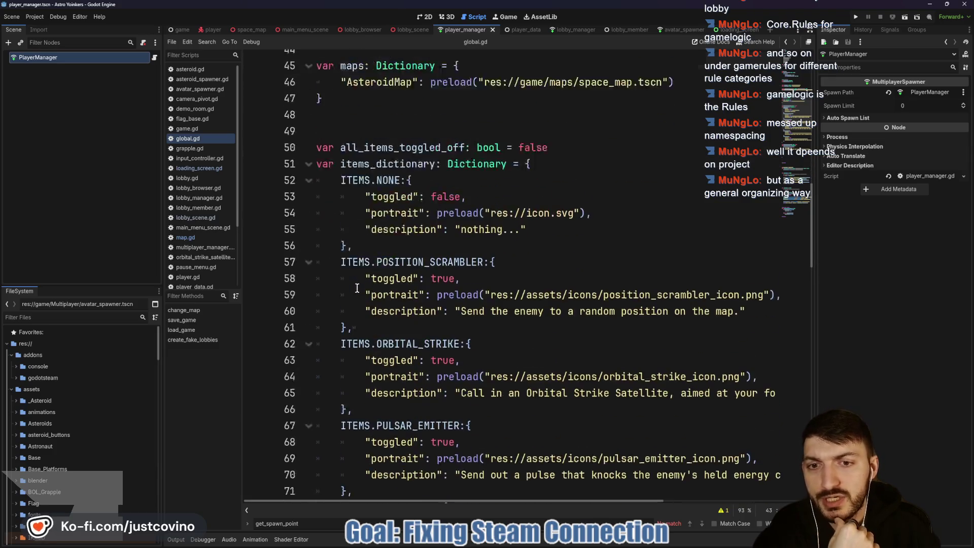
{"action": "scroll", "coordinate": [480, 201], "scroll_direction": "up", "scroll_amount": 2}
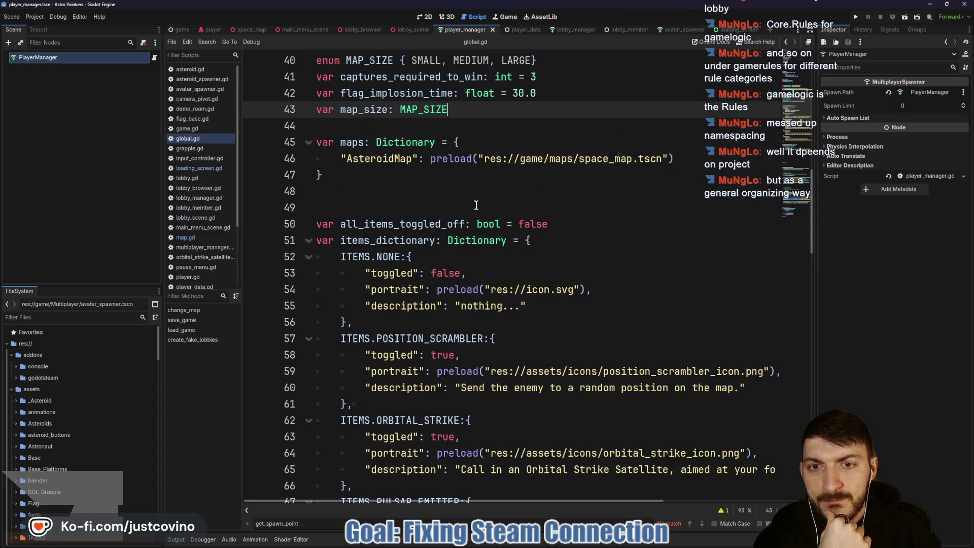
{"action": "scroll", "coordinate": [441, 202], "scroll_direction": "up", "scroll_amount": 2}
{"action": "left_click_drag", "start_coordinate": [447, 142], "coordinate": [364, 146]}
{"action": "left_click_drag", "start_coordinate": [447, 142], "coordinate": [362, 142]}
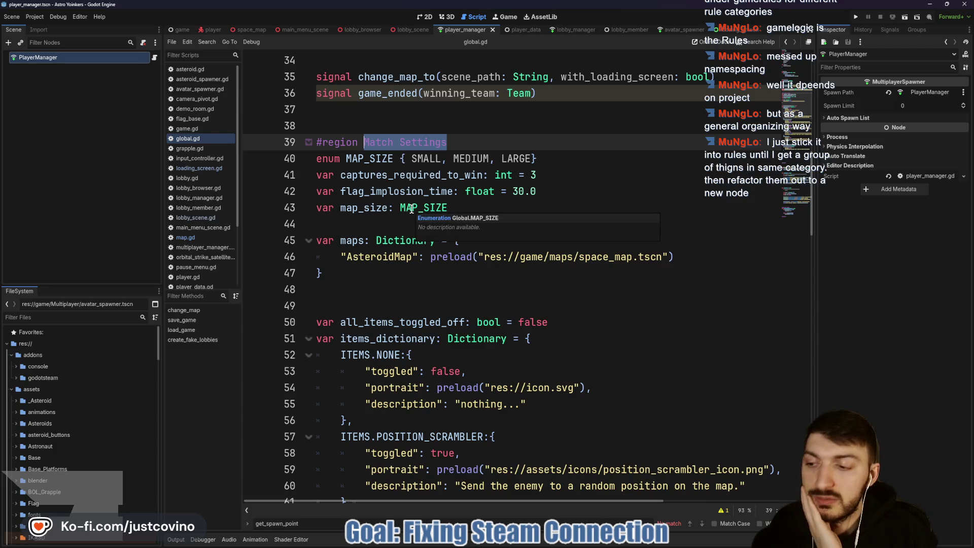
{"action": "scroll", "coordinate": [415, 277], "scroll_direction": "down", "scroll_amount": 7}
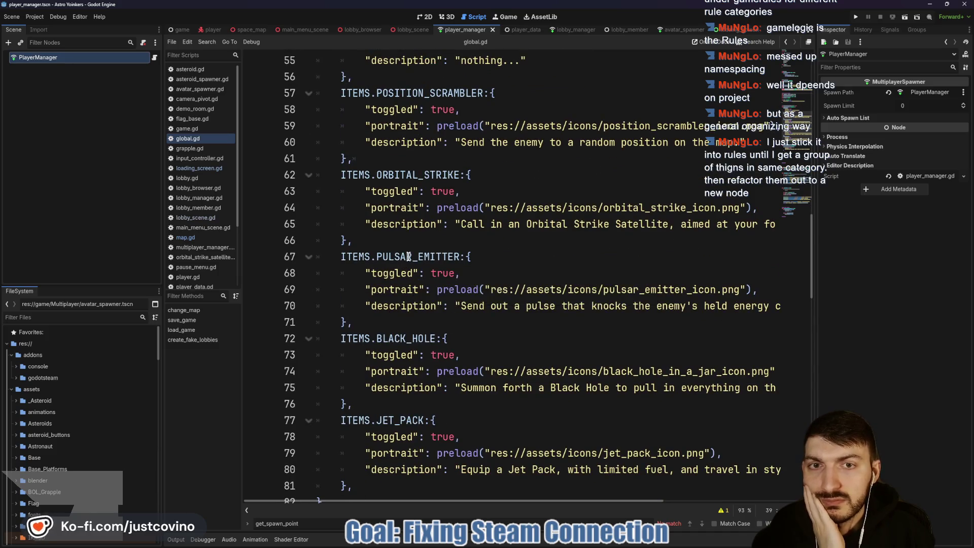
{"action": "scroll", "coordinate": [409, 264], "scroll_direction": "down", "scroll_amount": 1}
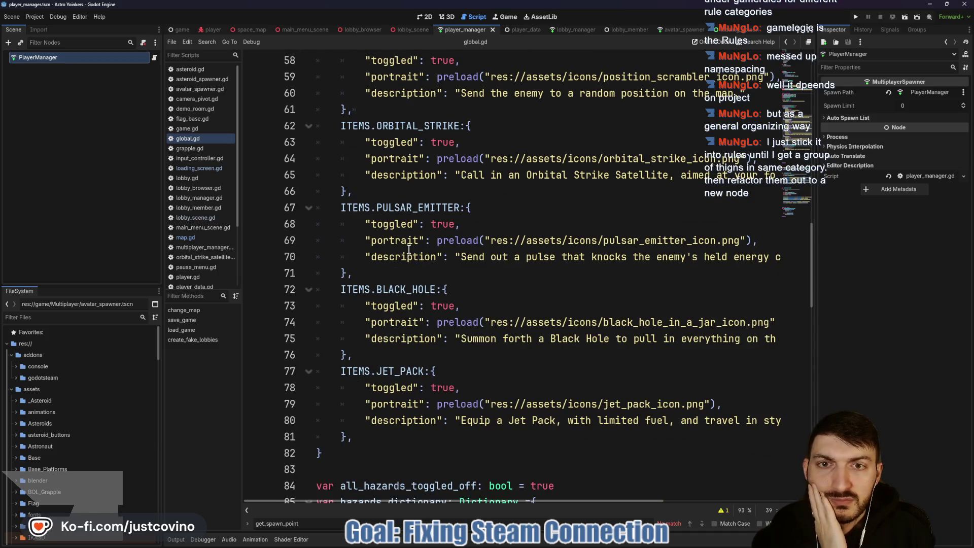
{"action": "scroll", "coordinate": [409, 249], "scroll_direction": "up", "scroll_amount": 3}
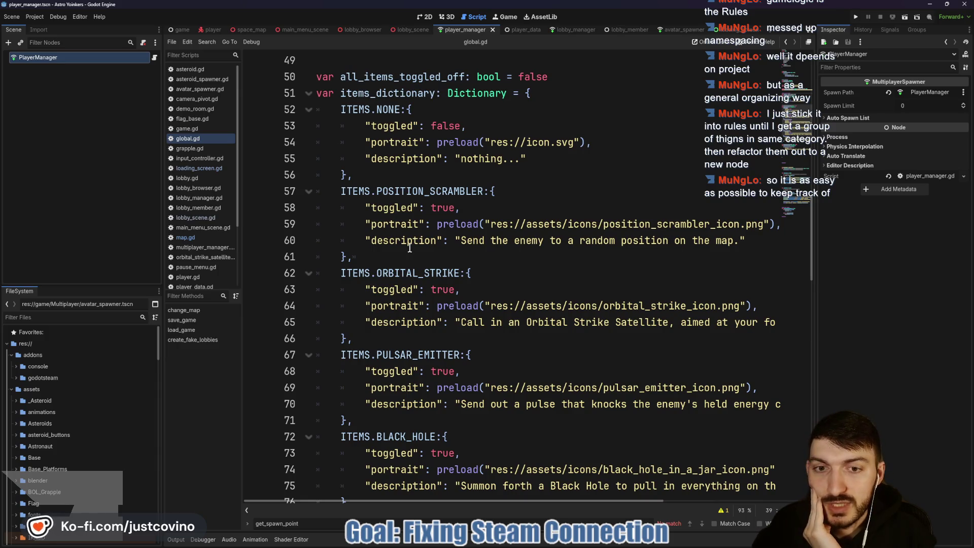
{"action": "scroll", "coordinate": [409, 248], "scroll_direction": "down", "scroll_amount": 8}
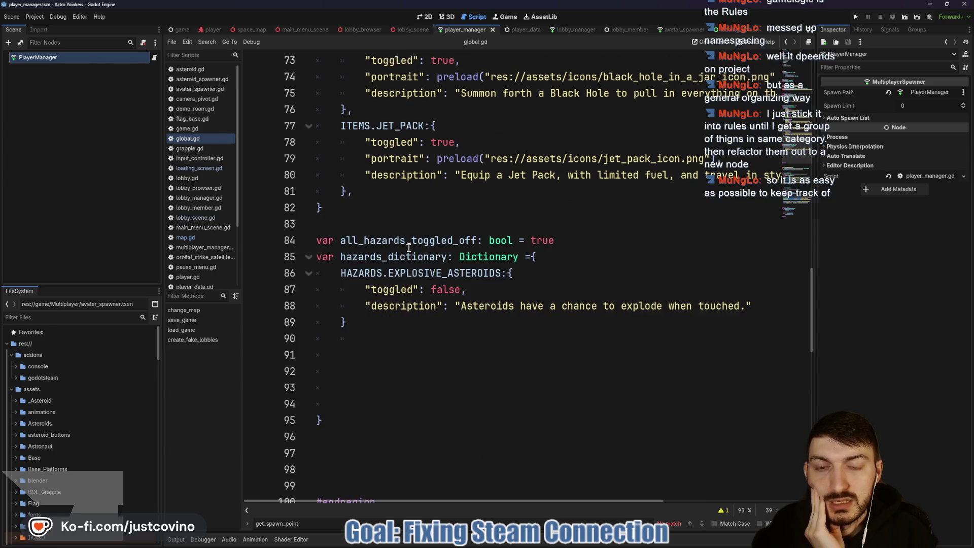
{"action": "scroll", "coordinate": [409, 247], "scroll_direction": "down", "scroll_amount": 2}
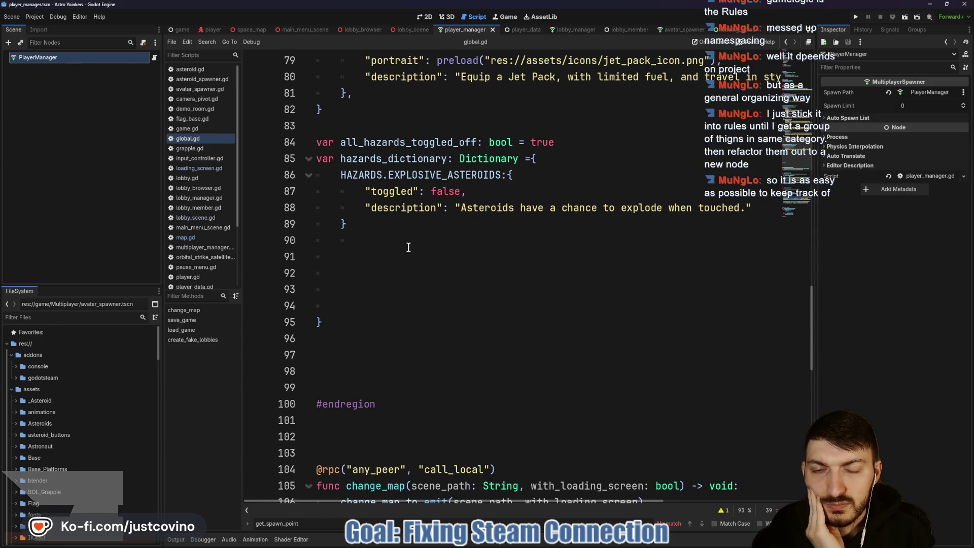
{"action": "scroll", "coordinate": [408, 247], "scroll_direction": "down", "scroll_amount": 4}
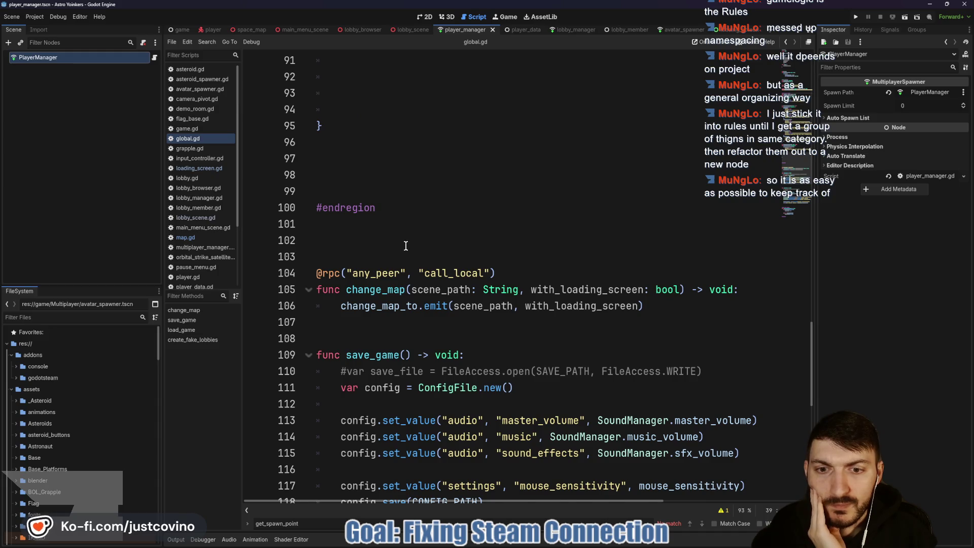
{"action": "scroll", "coordinate": [406, 246], "scroll_direction": "up", "scroll_amount": 12}
{"action": "scroll", "coordinate": [407, 247], "scroll_direction": "up", "scroll_amount": 3}
{"action": "scroll", "coordinate": [407, 247], "scroll_direction": "down", "scroll_amount": 20}
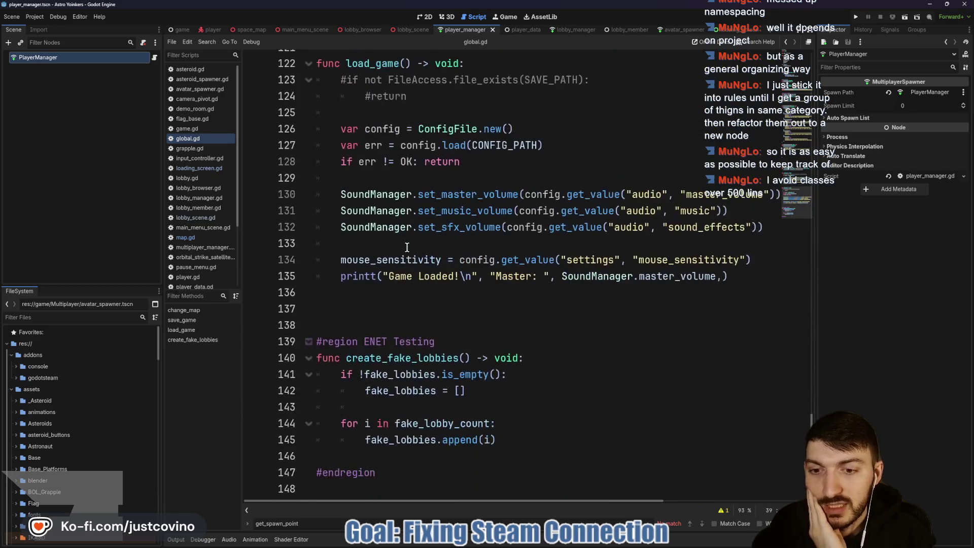
{"action": "scroll", "coordinate": [406, 247], "scroll_direction": "up", "scroll_amount": 20}
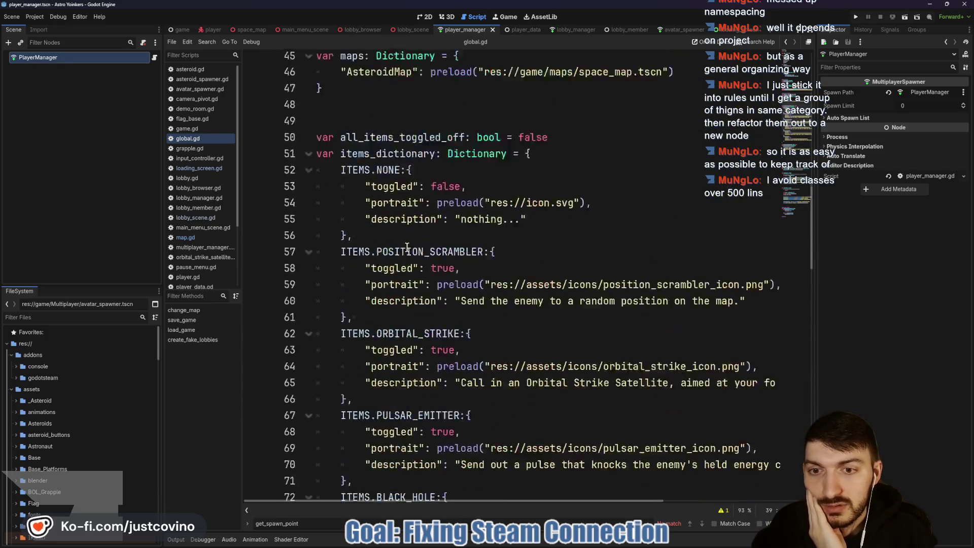
{"action": "scroll", "coordinate": [406, 247], "scroll_direction": "up", "scroll_amount": 13}
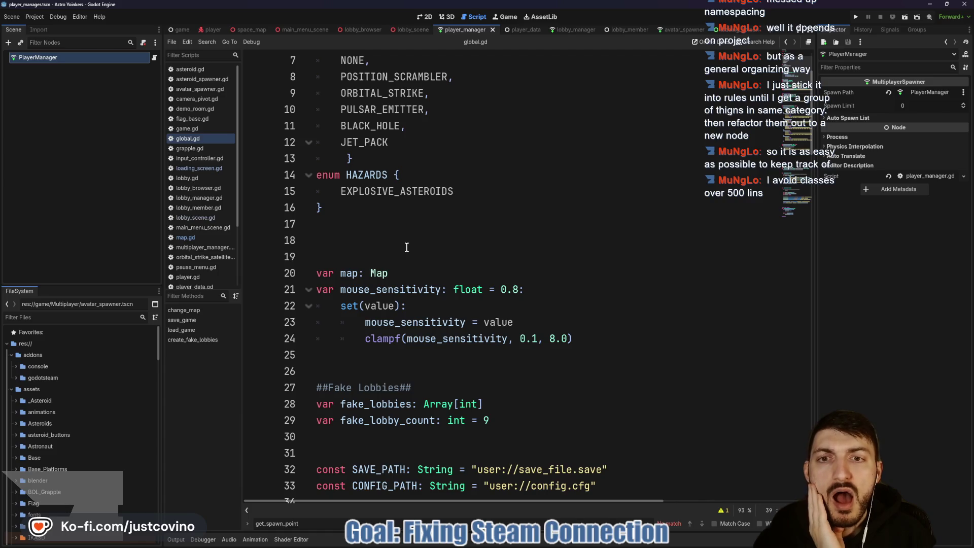
{"action": "scroll", "coordinate": [407, 247], "scroll_direction": "down", "scroll_amount": 6}
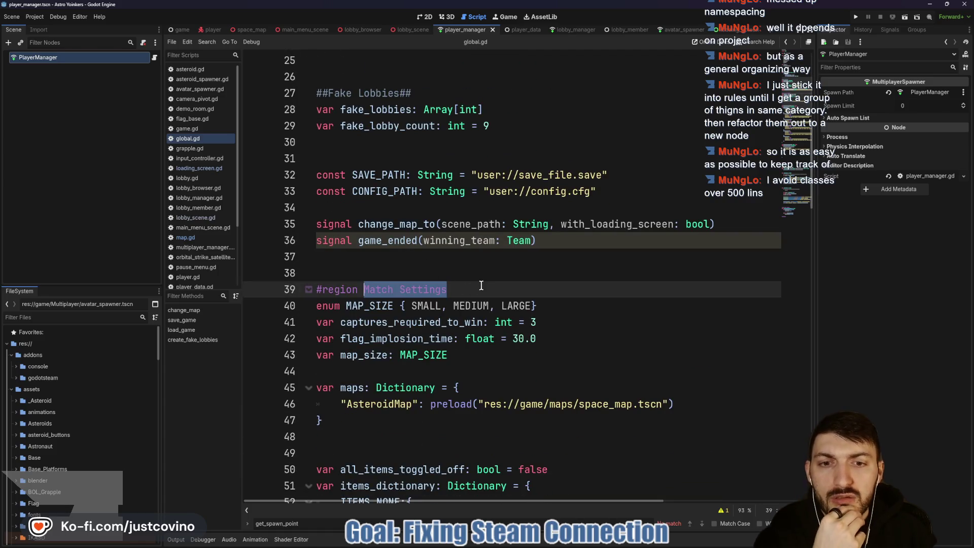
Step: Write '## TODO Potentially refactor MatchSettings to a Global Class instead' with a blank line above it
{"action": "left_click", "coordinate": [481, 286]}
{"action": "left_click", "coordinate": [408, 272]}
{"action": "type", "text": "##"}
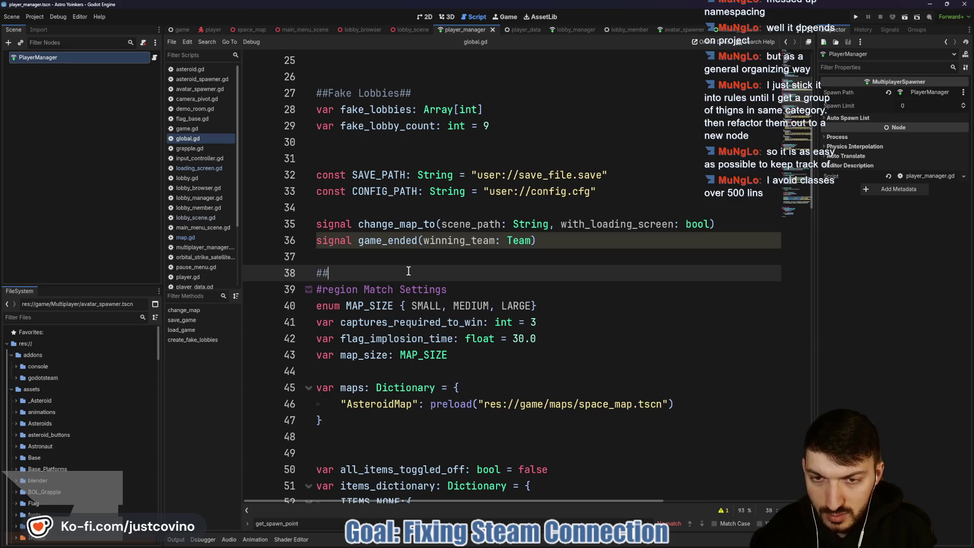
{"action": "type", "text": "DO"}
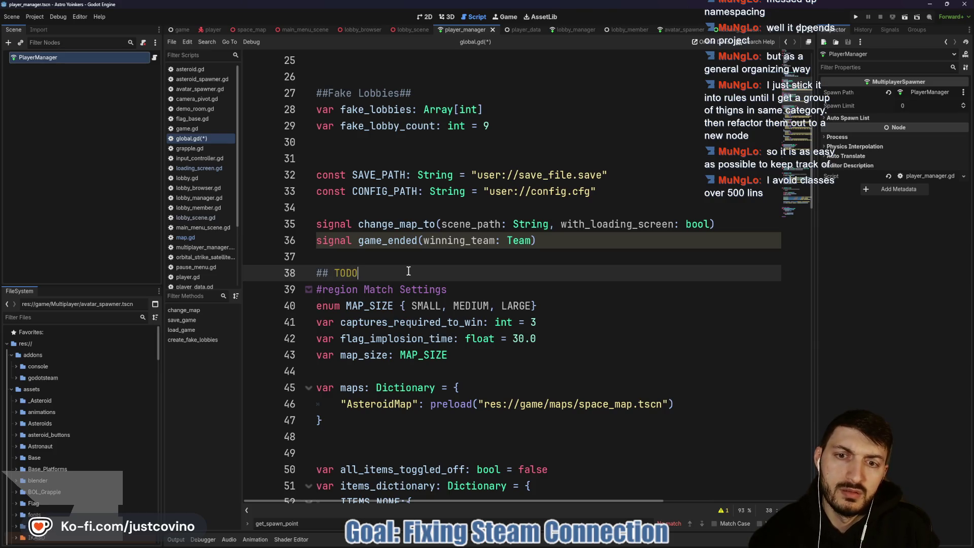
{"action": "type", "text": "y rea"}
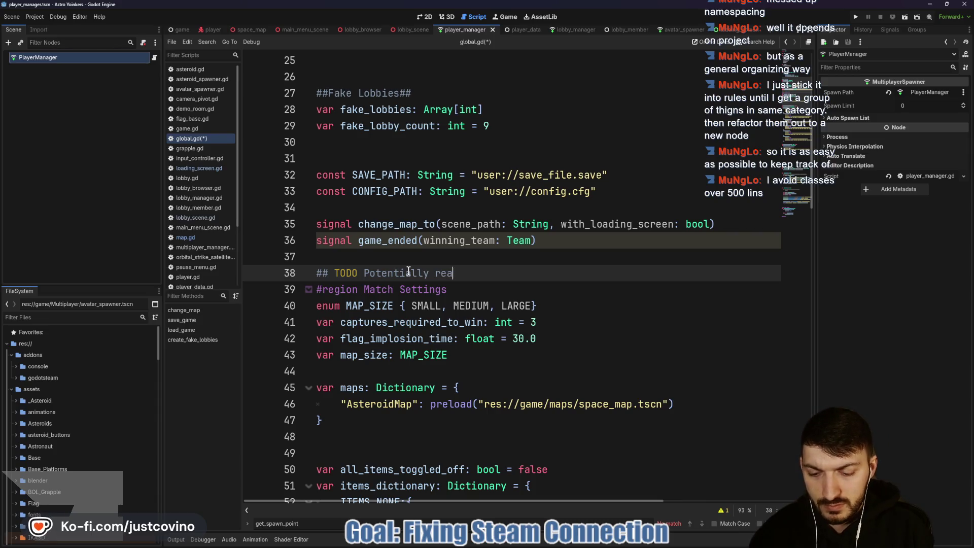
{"action": "type", "text": "tor MatchSe"}
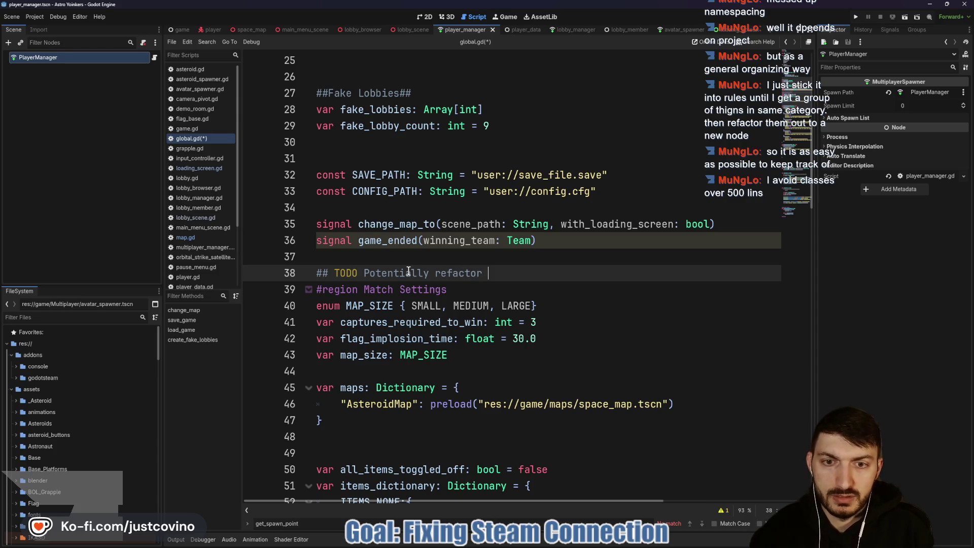
{"action": "type", "text": "ttings to "}
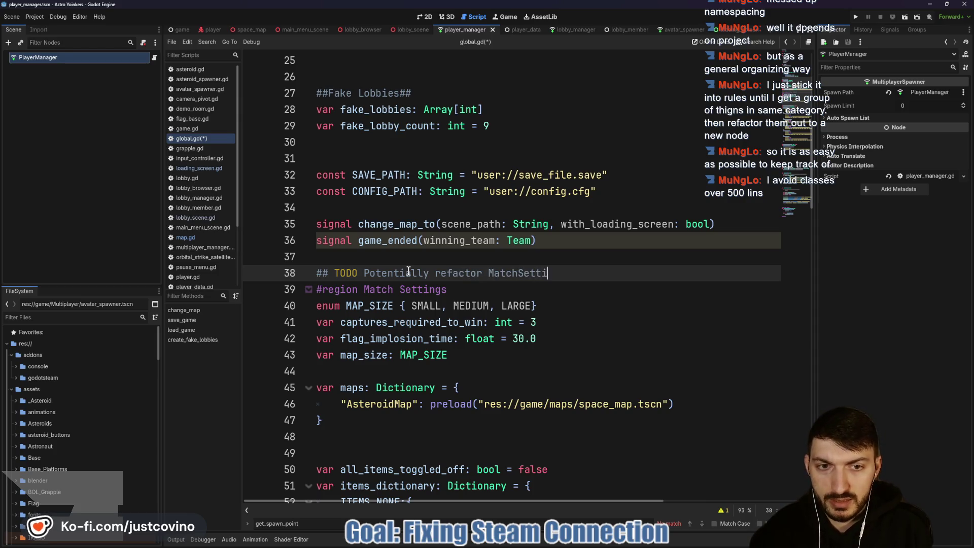
{"action": "type", "text": "Global"}
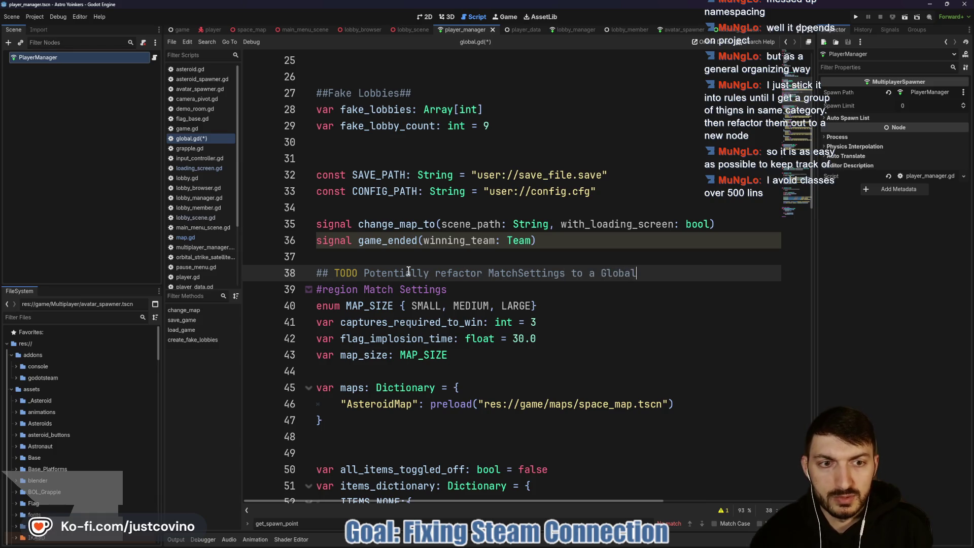
{"action": "type", "text": "al Class"}
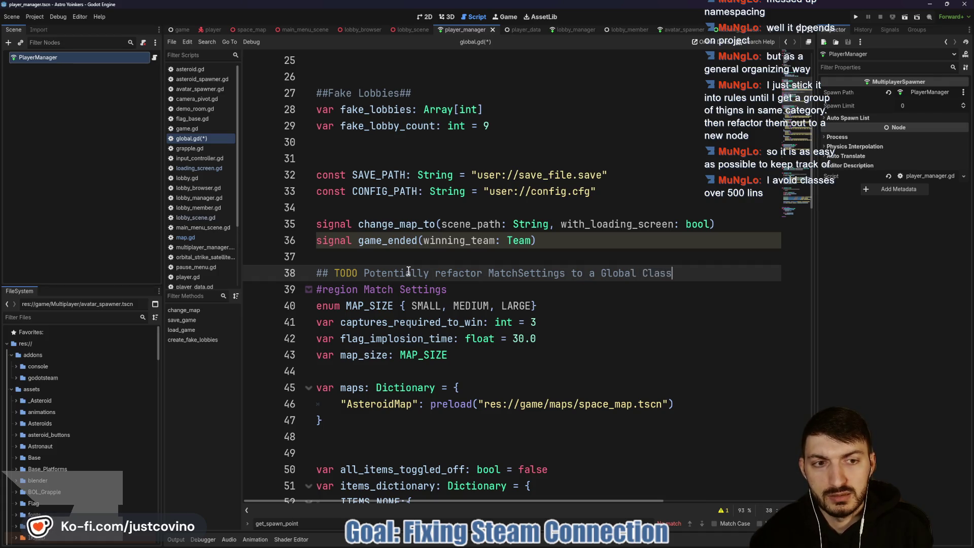
{"action": "type", "text": " tead"}
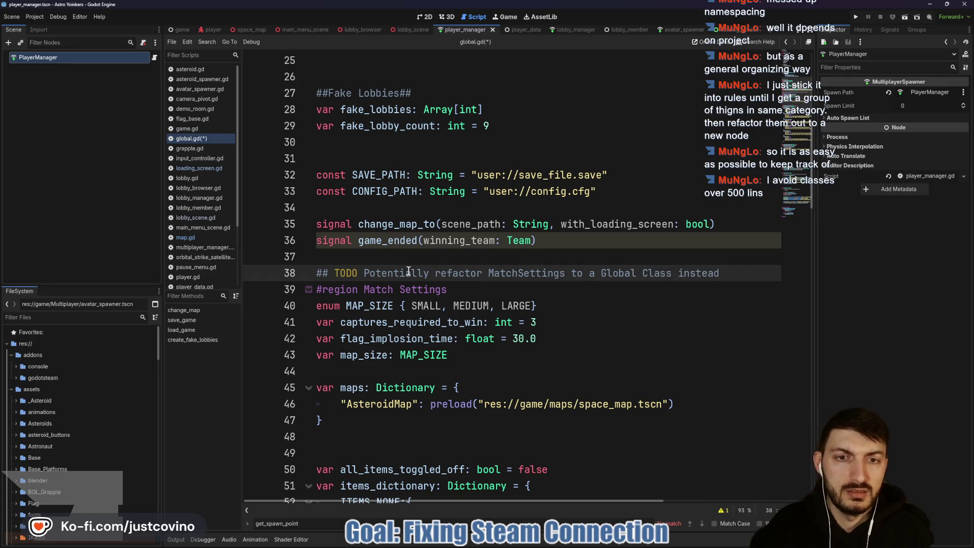
{"action": "left_click", "coordinate": [385, 258]}
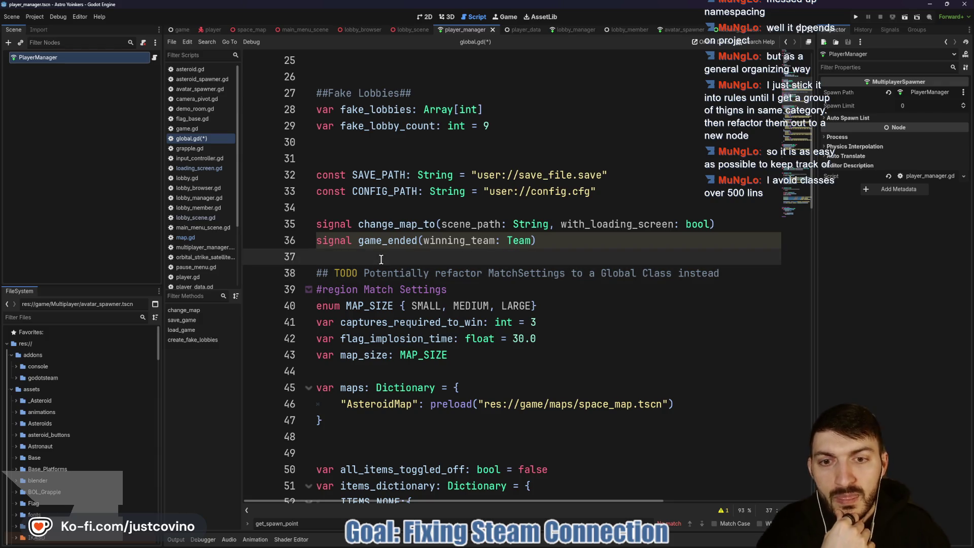
{"action": "key", "text": "Return"}
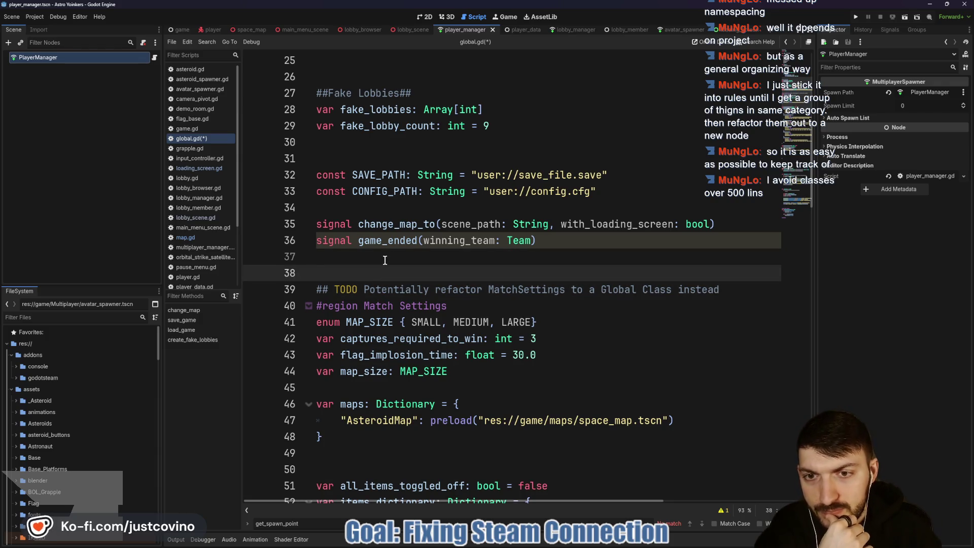
Step: Begin a new '#' comment line right after the MatchSettings refactor TODO
{"action": "scroll", "coordinate": [449, 259], "scroll_direction": "down", "scroll_amount": 2}
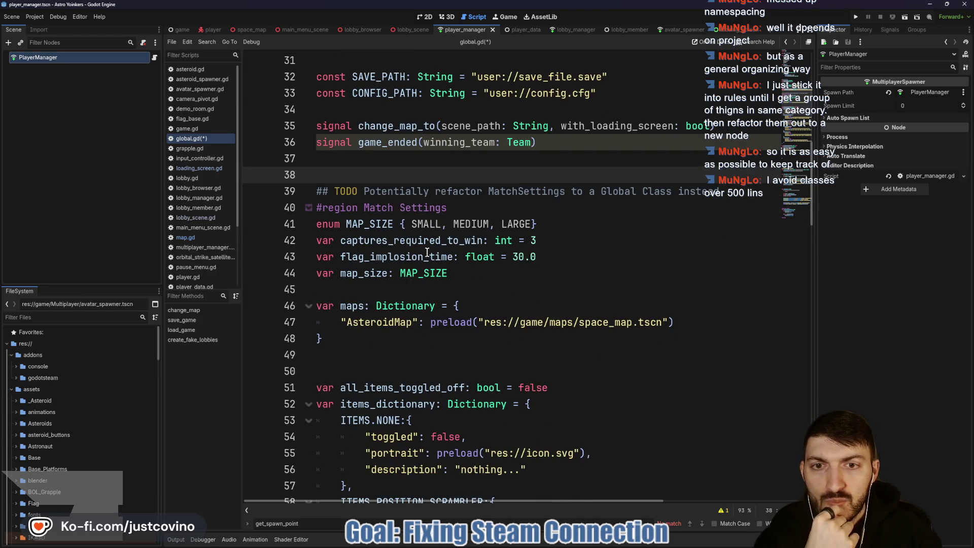
{"action": "scroll", "coordinate": [427, 252], "scroll_direction": "down", "scroll_amount": 1}
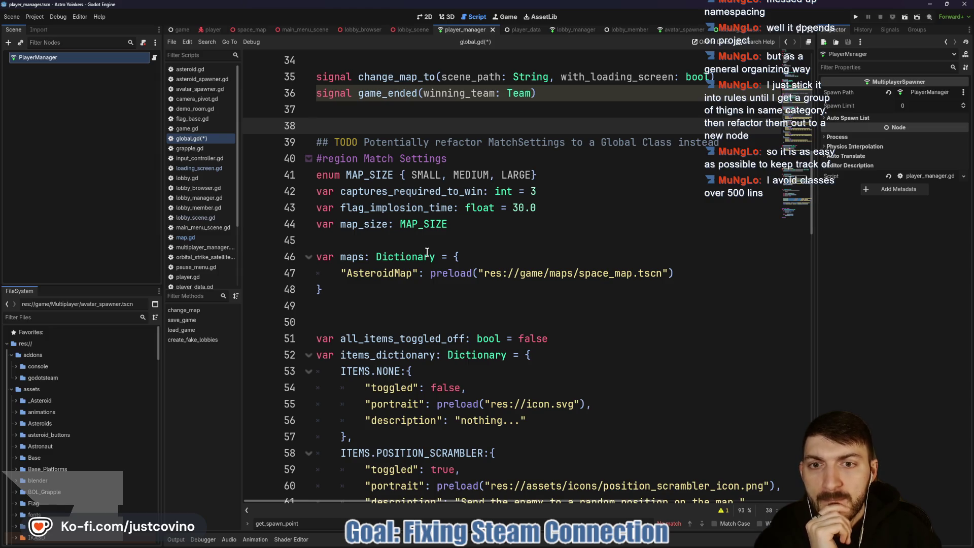
{"action": "left_click", "coordinate": [725, 143]}
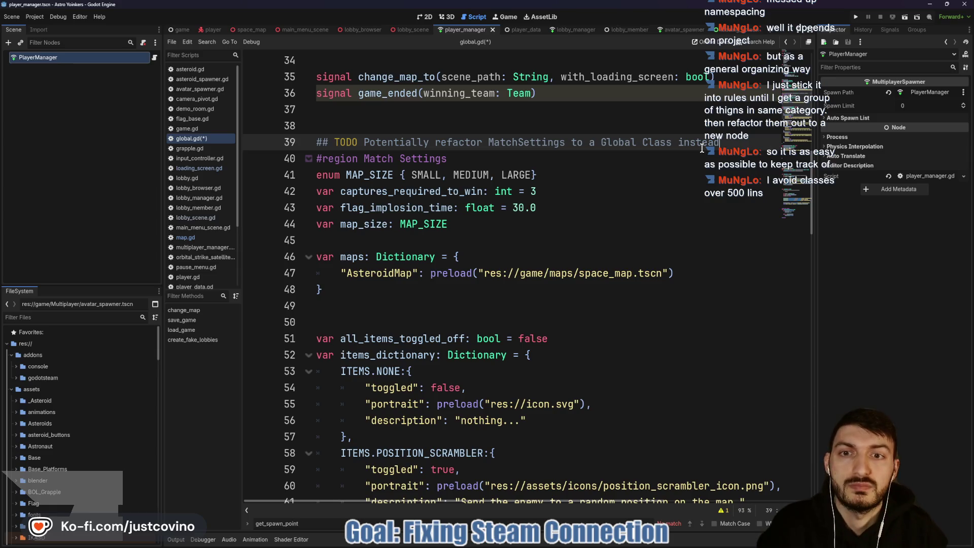
{"action": "key", "text": "Return"}
{"action": "type", "text": "#"}
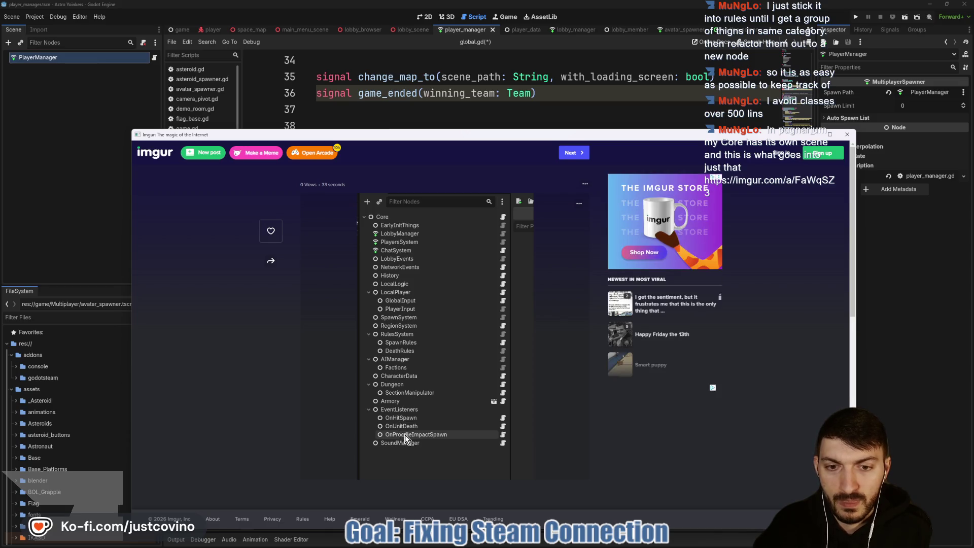
Step: Point out GlobalInput, PlayerInput, RulesSystem, SpawnRules and DeathRules, then clear and return to global.gd
{"action": "scroll", "coordinate": [395, 421], "scroll_direction": "down", "scroll_amount": 1}
{"action": "scroll", "coordinate": [397, 385], "scroll_direction": "up", "scroll_amount": 1}
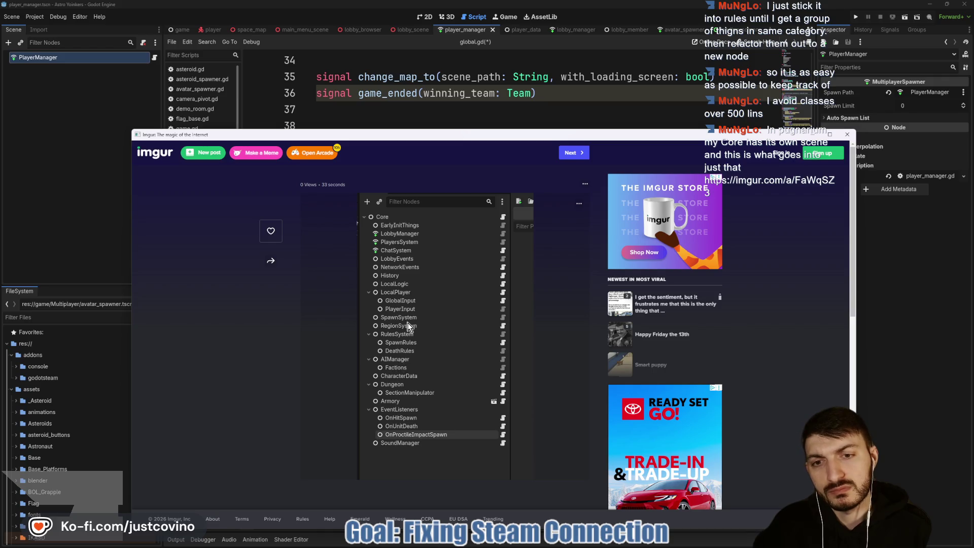
{"action": "mouse_move", "coordinate": [421, 300]}
{"action": "left_mouse_down"}
{"action": "mouse_move", "coordinate": [476, 300]}
{"action": "mouse_move", "coordinate": [477, 310]}
{"action": "left_mouse_up"}
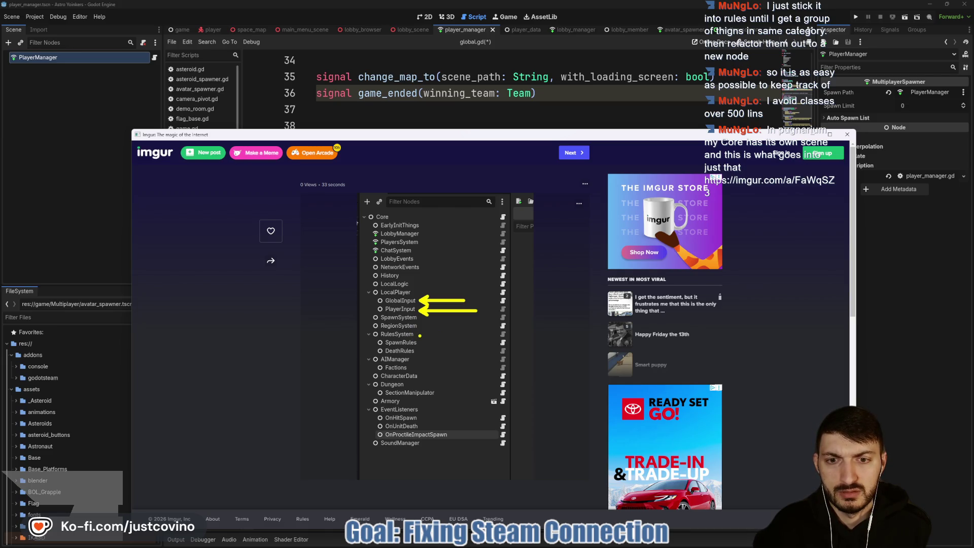
{"action": "left_click_drag", "start_coordinate": [420, 335], "coordinate": [489, 335]}
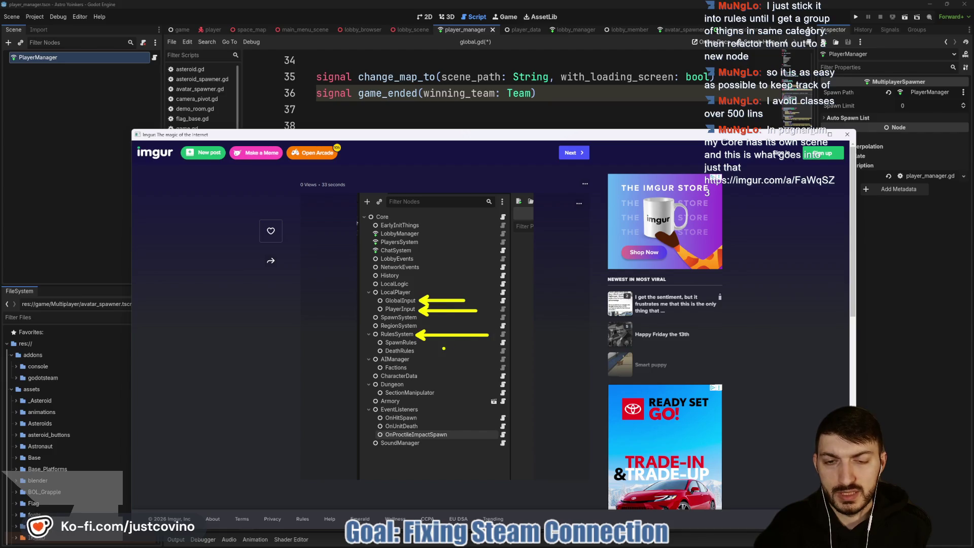
{"action": "mouse_move", "coordinate": [419, 343]}
{"action": "left_mouse_down"}
{"action": "mouse_move", "coordinate": [461, 343]}
{"action": "mouse_move", "coordinate": [439, 350]}
{"action": "left_mouse_up"}
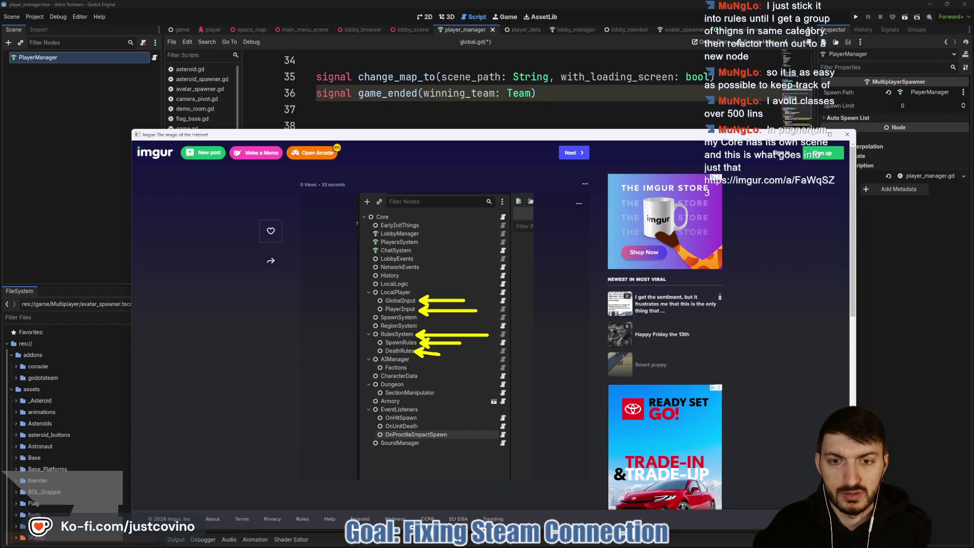
{"action": "key", "text": "Escape"}
{"action": "key", "text": "alt+Tab"}
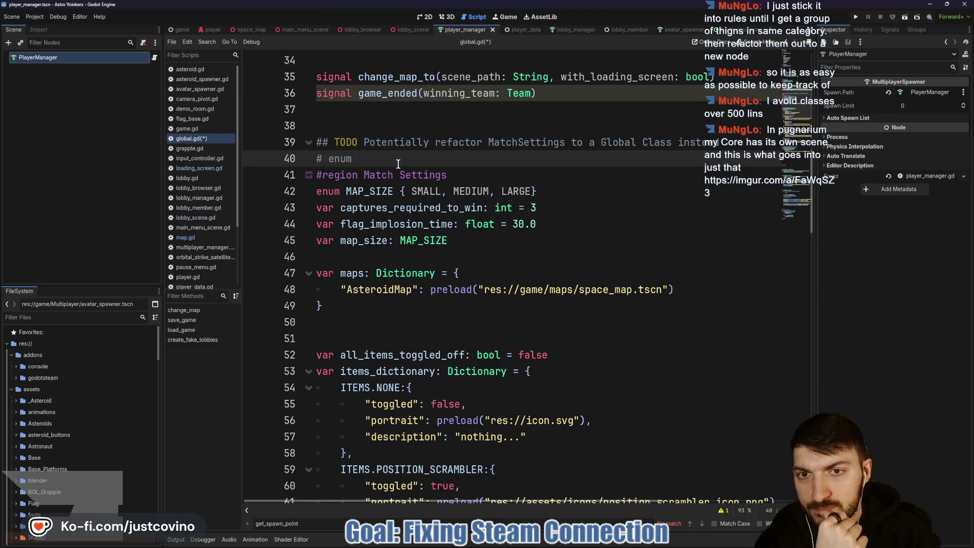
Step: Write '# Put in: enum GAMESTATE { PREGAME, STARTED, ENDED }' and begin a PREGAME queue note below
{"action": "type", "text": "GAMESTATE {"}
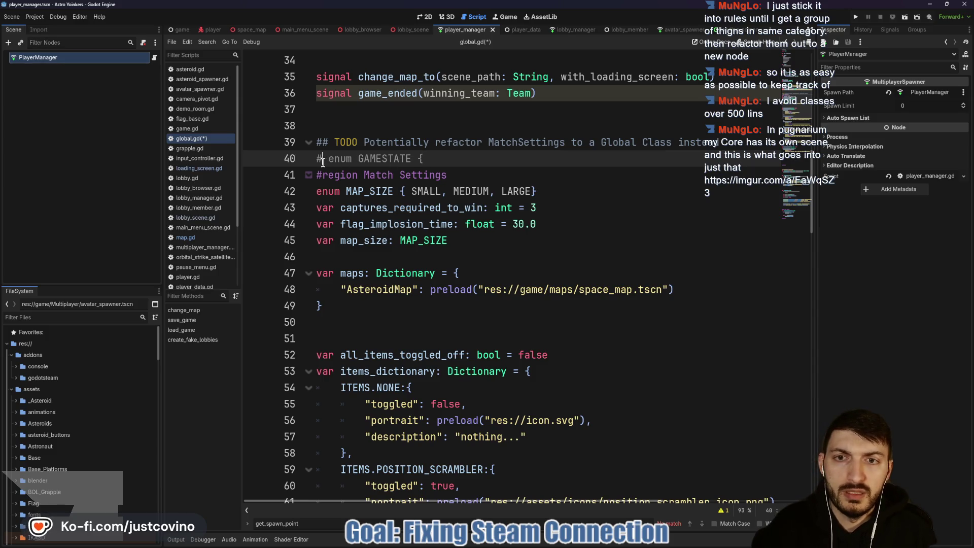
{"action": "key", "text": "ctrl+Left"}
{"action": "key", "text": "ctrl+Left"}
{"action": "key", "text": "ctrl+Left"}
{"action": "type", "text": "Put i"}
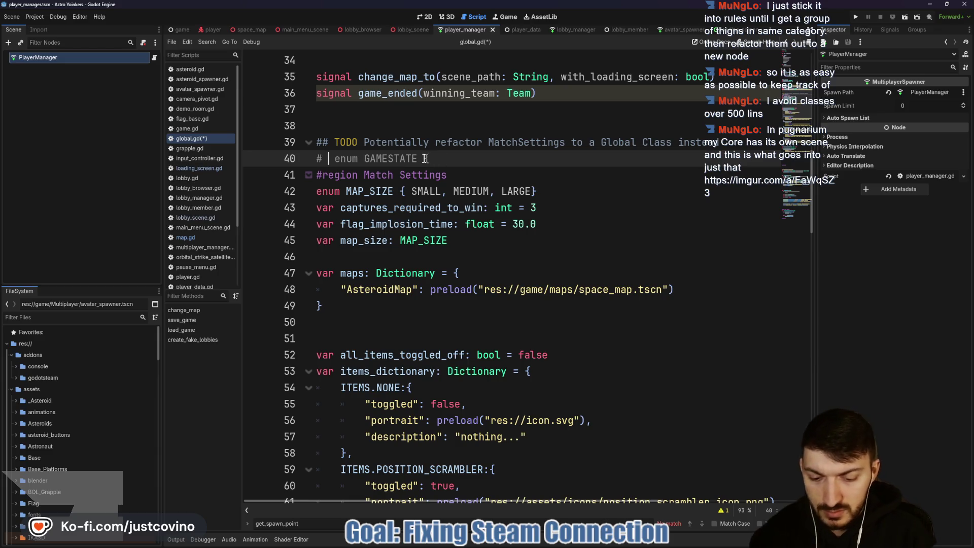
{"action": "type", "text": "n:"}
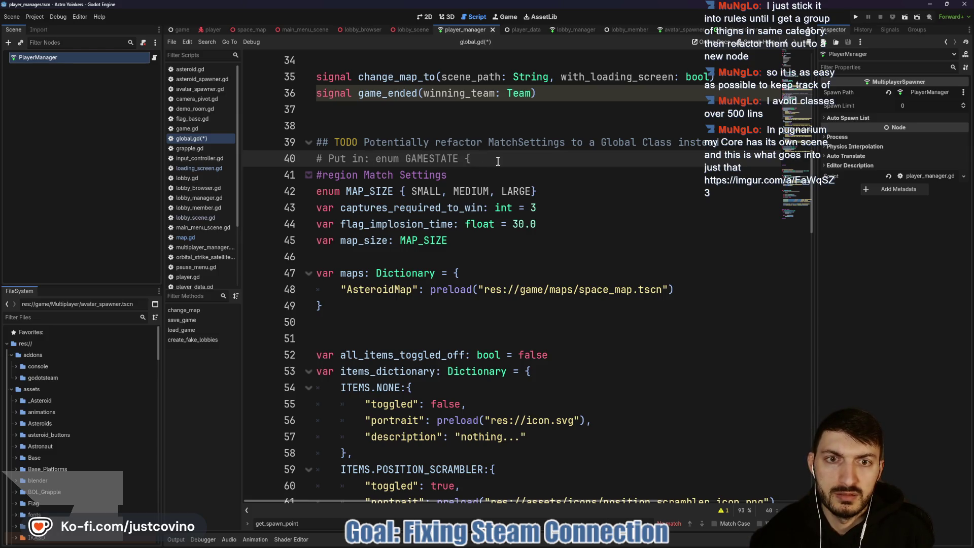
{"action": "type", "text": "PREGAME, "}
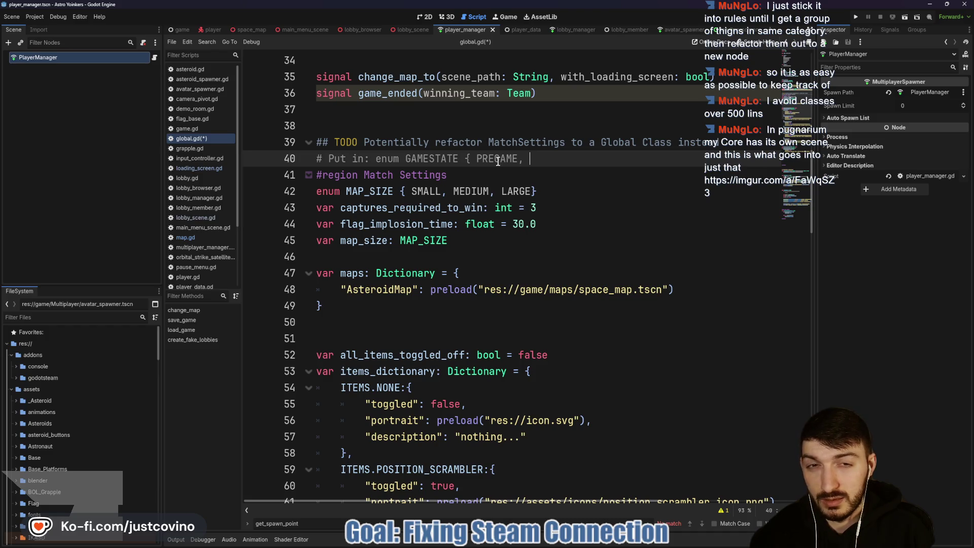
{"action": "type", "text": "STARTED, ENDED"}
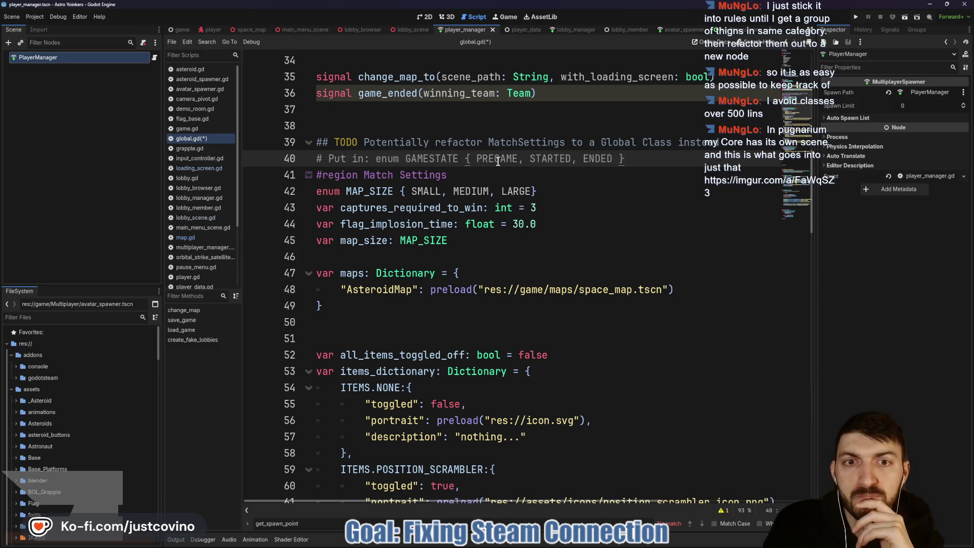
{"action": "key", "text": "Return"}
{"action": "type", "text": "# i"}
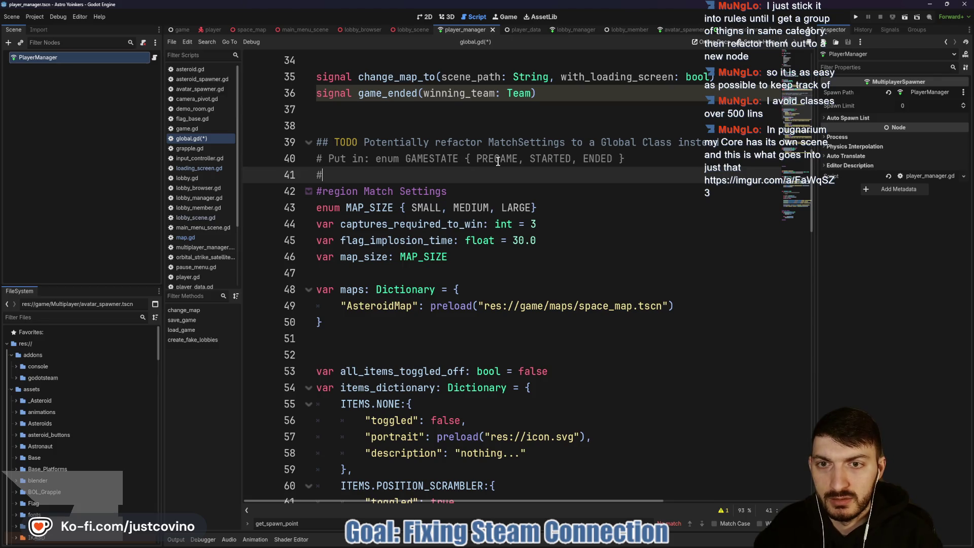
{"action": "type", "text": "n PREGAME, "}
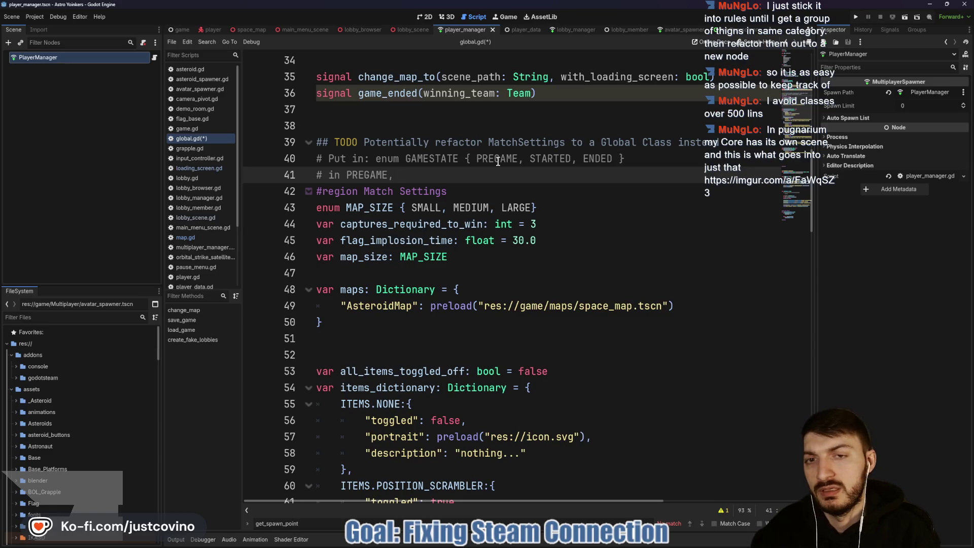
{"action": "type", "text": "have queue for players loading into map, ens"}
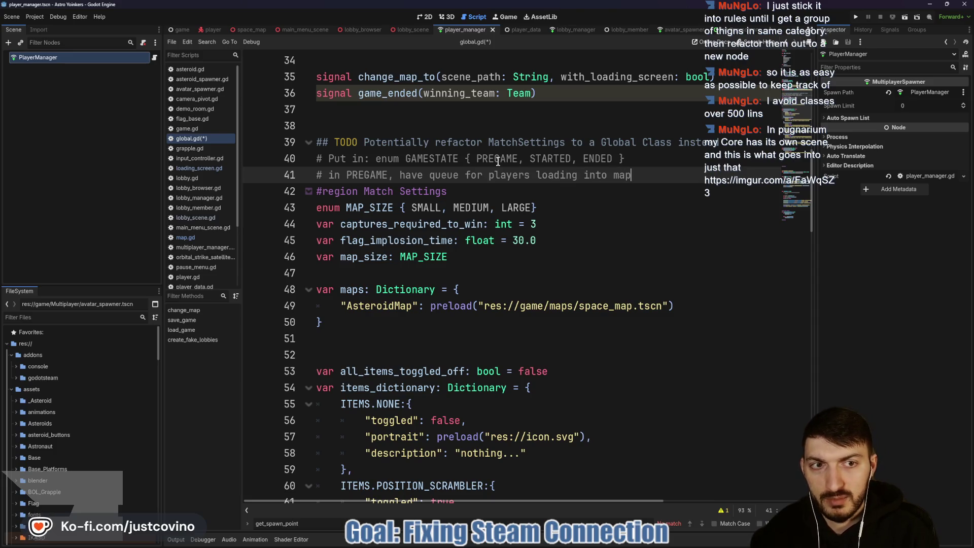
{"action": "type", "text": "uring "}
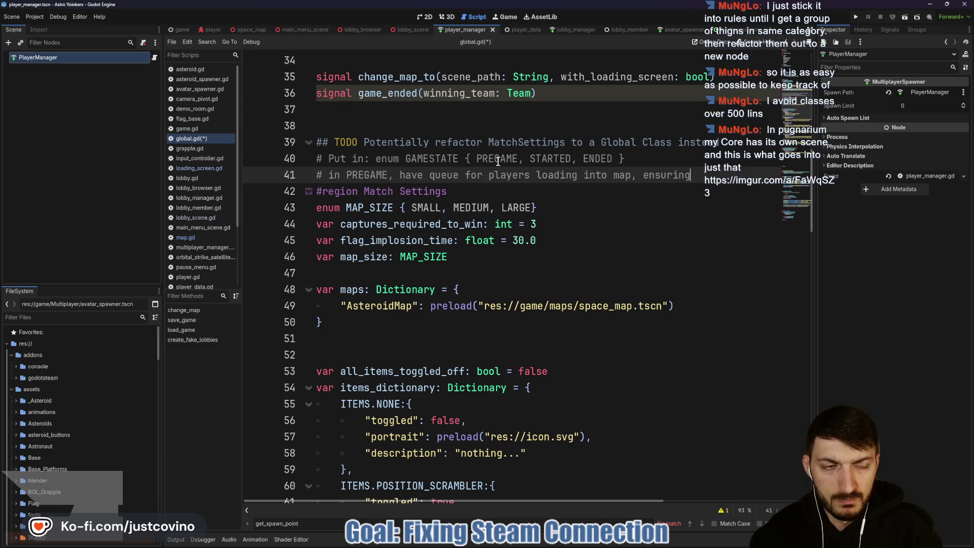
{"action": "type", "text": "Host"}
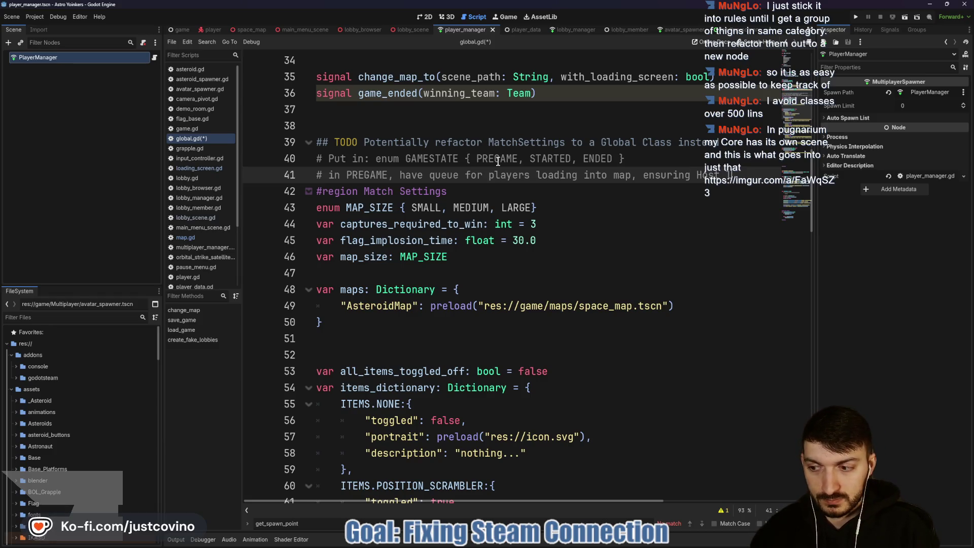
Step: End the line-41 PREGAME note with 'ensuring everyone is loaded' and move to line 42
{"action": "key", "text": "BackSpace"}
{"action": "key", "text": "BackSpace"}
{"action": "key", "text": "BackSpace"}
{"action": "type", "text": "everyone"}
{"action": "scroll", "coordinate": [498, 161], "scroll_direction": "right", "scroll_amount": 2}
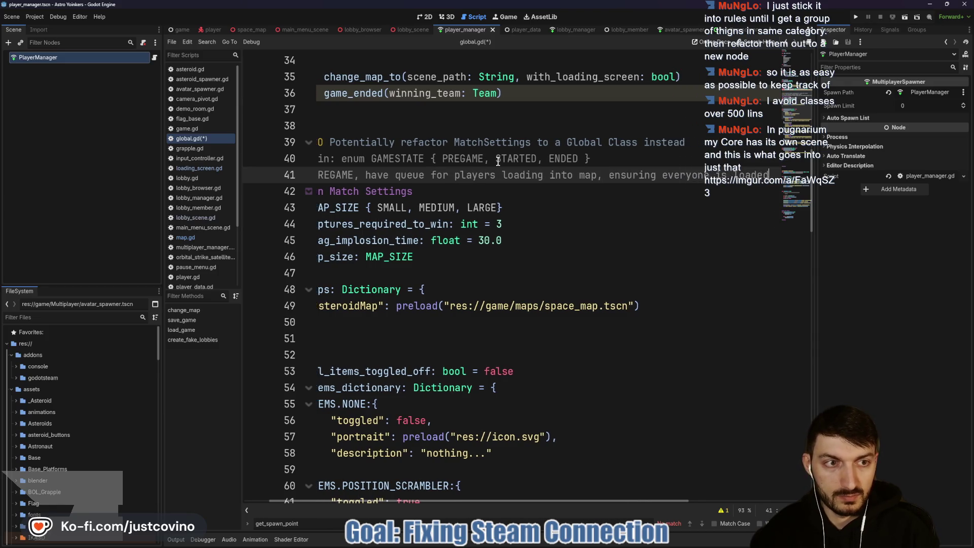
{"action": "scroll", "coordinate": [528, 161], "scroll_direction": "left", "scroll_amount": 3}
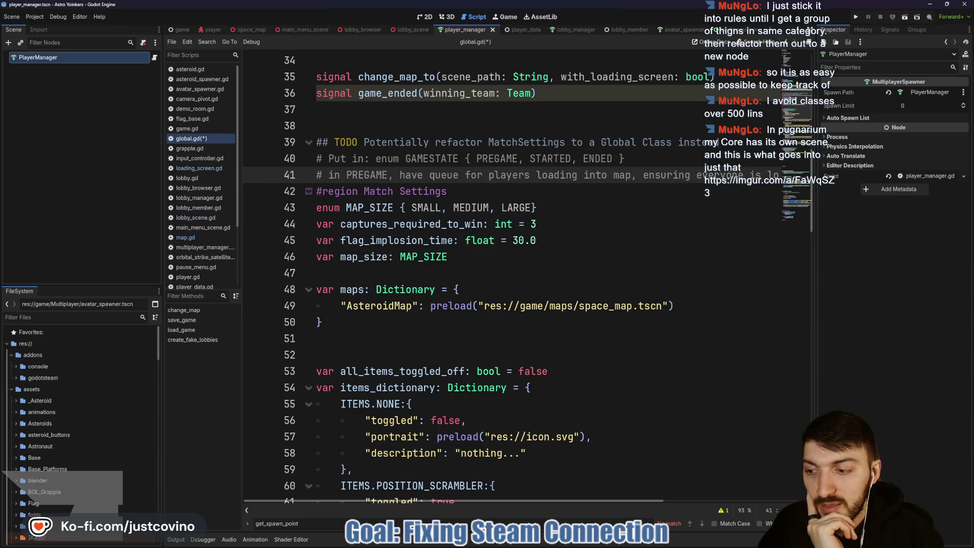
{"action": "left_click", "coordinate": [478, 191]}
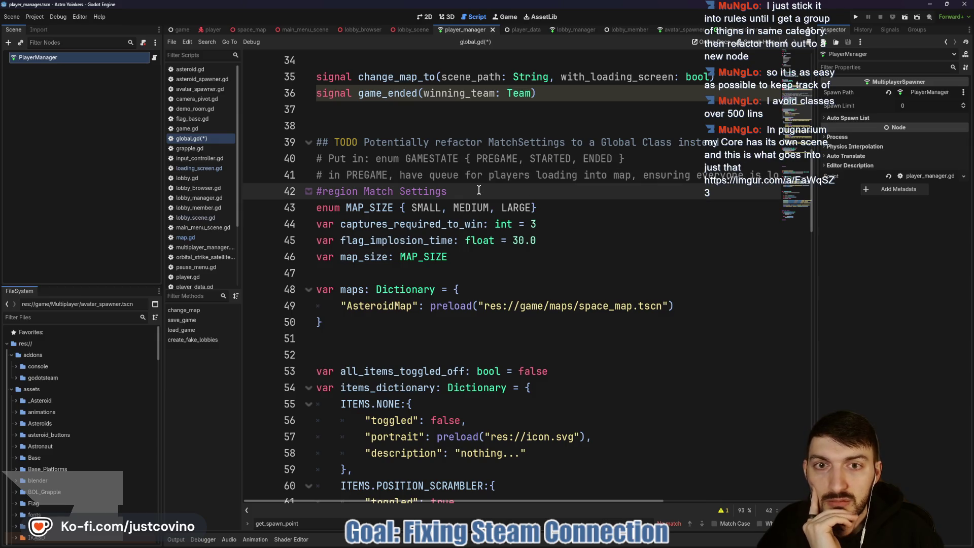